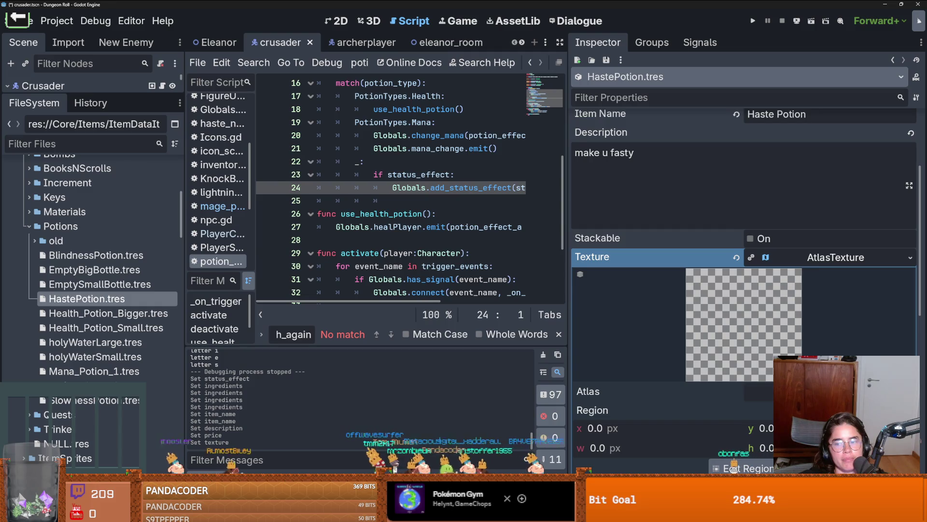
- Quick-load items.png as the Haste Potion's atlas texture, then switch over to Aseprite
{"action": "left_click", "coordinate": [910, 257]}
{"action": "left_click", "coordinate": [764, 435]}
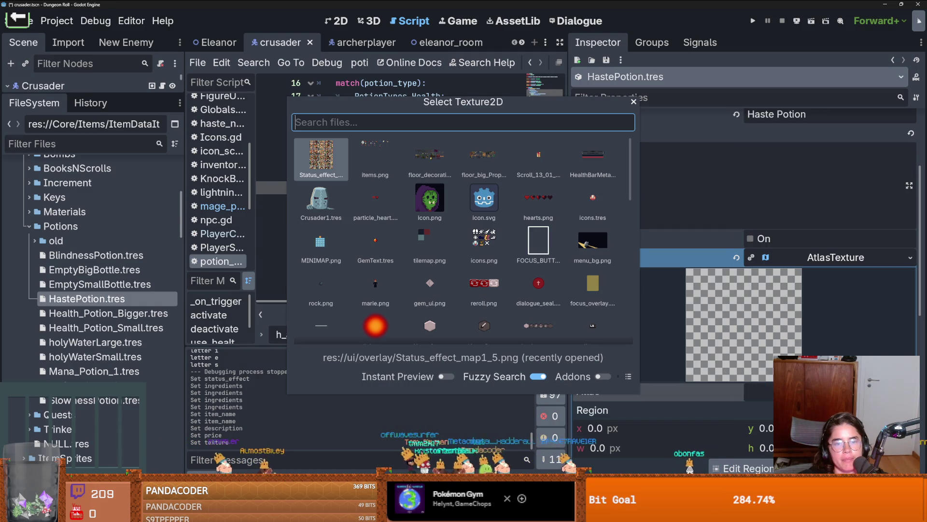
{"action": "key", "text": "Right"}
{"action": "key", "text": "Return"}
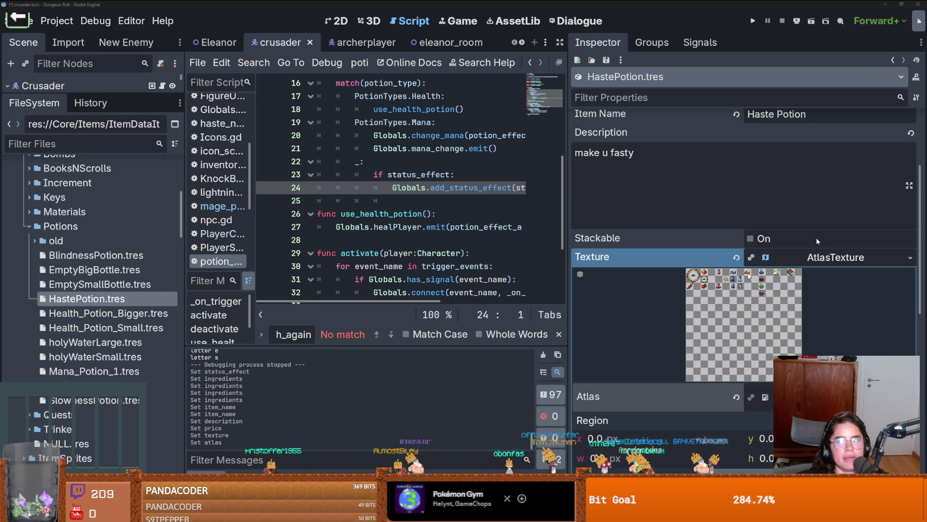
{"action": "key", "text": "alt+Tab"}
- Open items.png and copy the four potion sprites into the cells beside them
{"action": "left_click", "coordinate": [71, 21]}
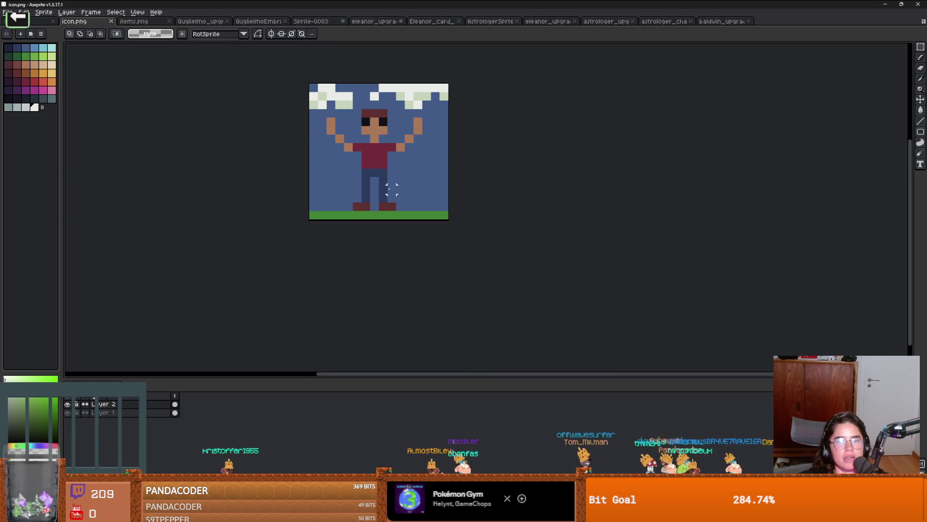
{"action": "left_click", "coordinate": [137, 22]}
{"action": "scroll", "coordinate": [427, 205], "scroll_direction": "down", "scroll_amount": 1}
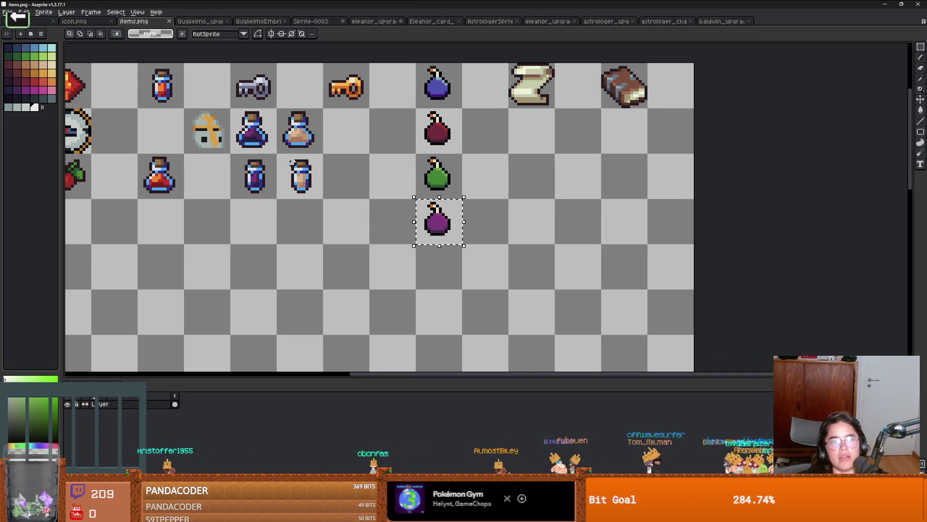
{"action": "mouse_move", "coordinate": [310, 175]}
{"action": "left_mouse_down"}
{"action": "mouse_move", "coordinate": [386, 198]}
{"action": "mouse_move", "coordinate": [313, 134]}
{"action": "left_mouse_up"}
{"action": "left_click_drag", "start_coordinate": [354, 173], "coordinate": [437, 171]}
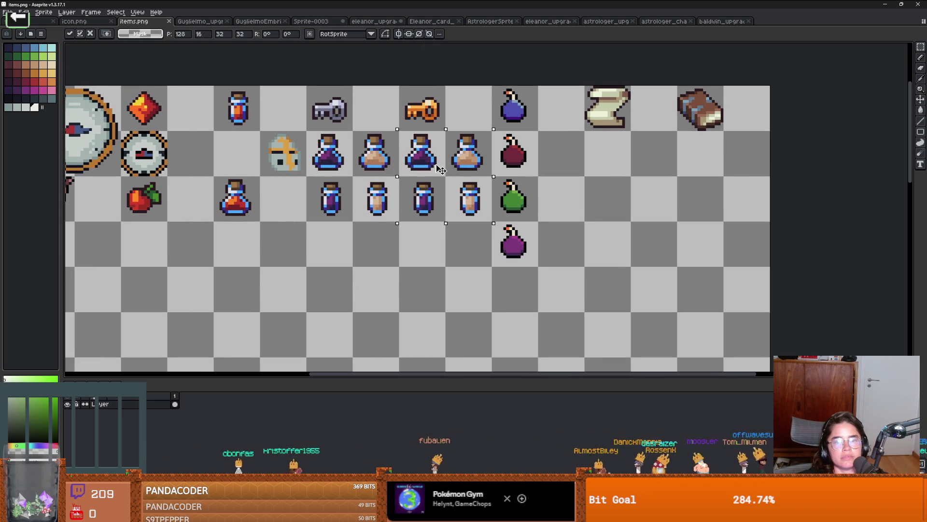
- Paint-bucket the copied potion: base filled dark brown, purple liquid recoloured orange
{"action": "scroll", "coordinate": [462, 130], "scroll_direction": "up", "scroll_amount": 1}
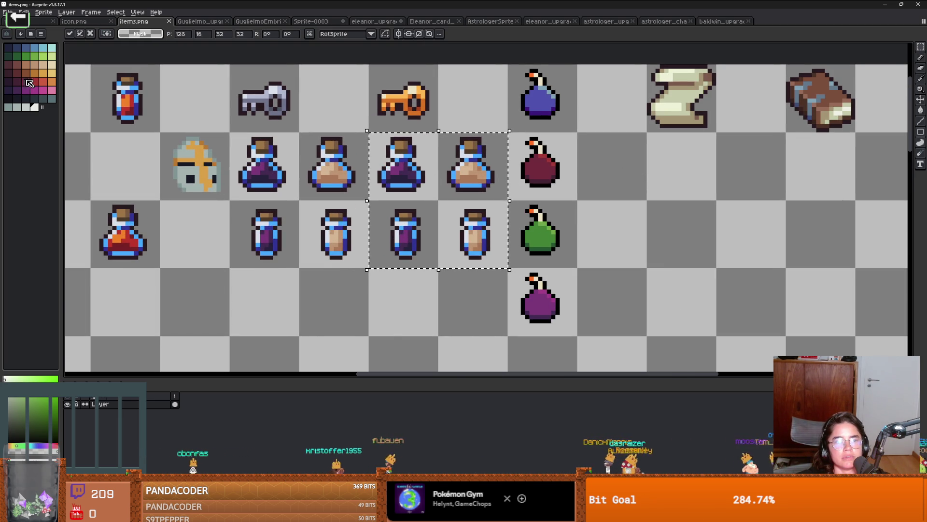
{"action": "scroll", "coordinate": [309, 155], "scroll_direction": "up", "scroll_amount": 1}
{"action": "scroll", "coordinate": [309, 155], "scroll_direction": "up", "scroll_amount": 1}
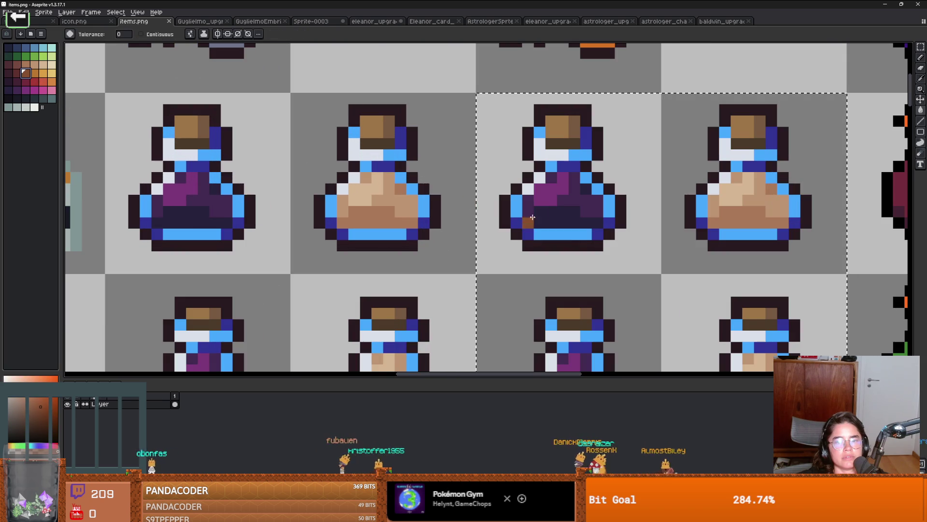
{"action": "key", "text": "g"}
{"action": "left_click", "coordinate": [562, 218]}
{"action": "left_click", "coordinate": [34, 73]}
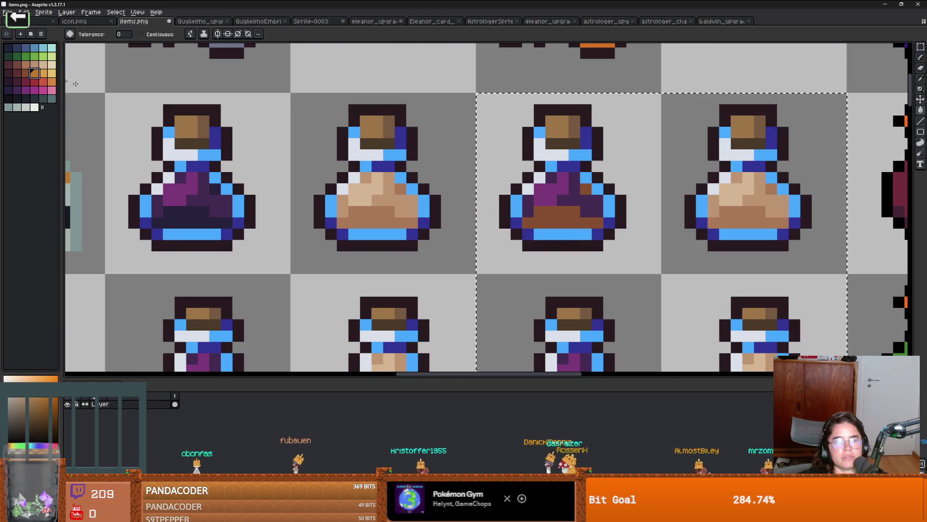
{"action": "left_click", "coordinate": [592, 210]}
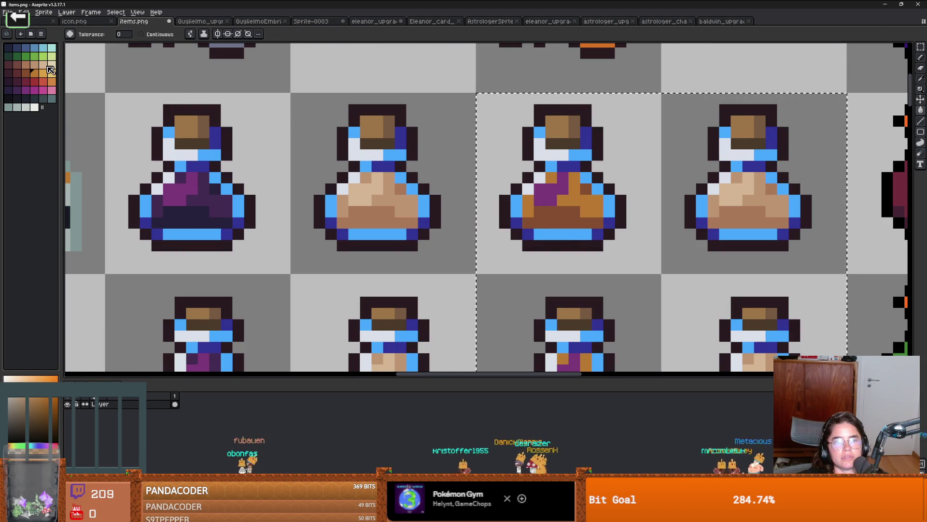
{"action": "scroll", "coordinate": [593, 208], "scroll_direction": "down", "scroll_amount": 4}
{"action": "scroll", "coordinate": [594, 208], "scroll_direction": "up", "scroll_amount": 3}
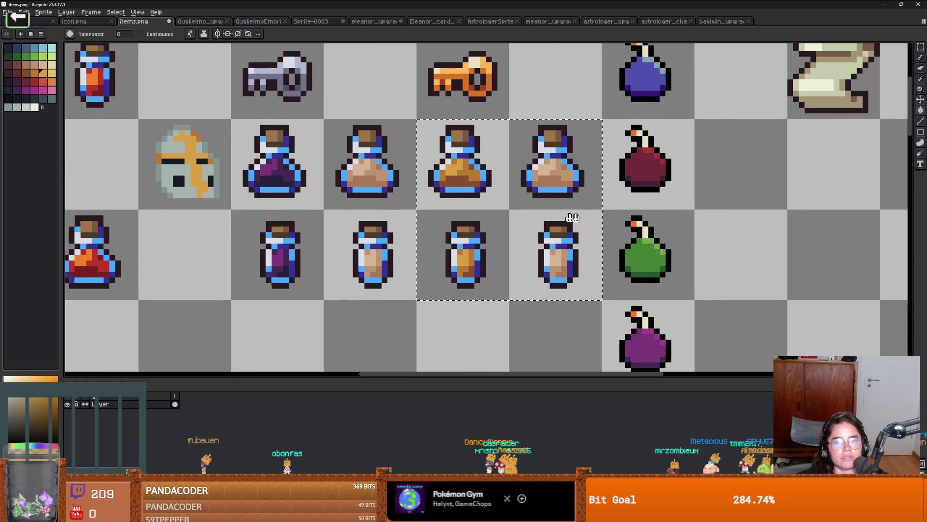
- Fill the right-hand copied potion with dark, lighter and lightest green shades
{"action": "left_click", "coordinate": [18, 57]}
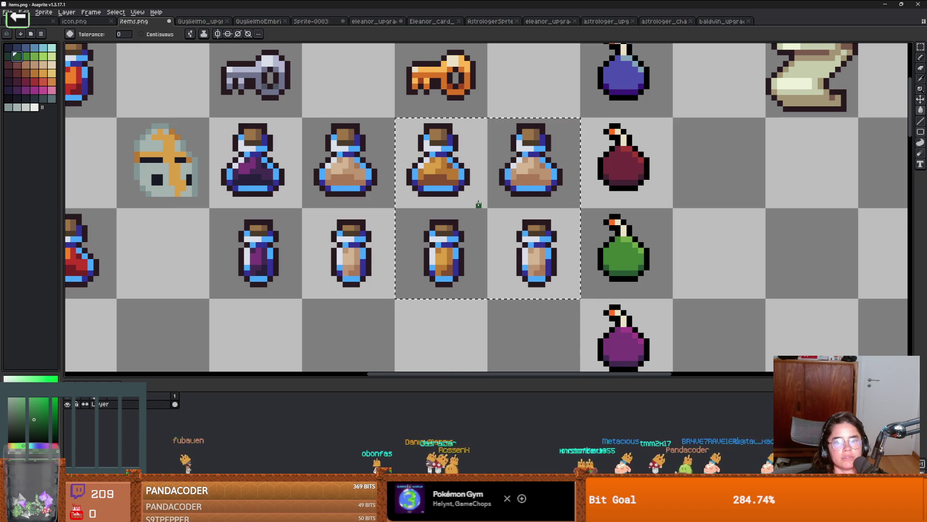
{"action": "left_click", "coordinate": [531, 179]}
{"action": "left_click", "coordinate": [25, 57]}
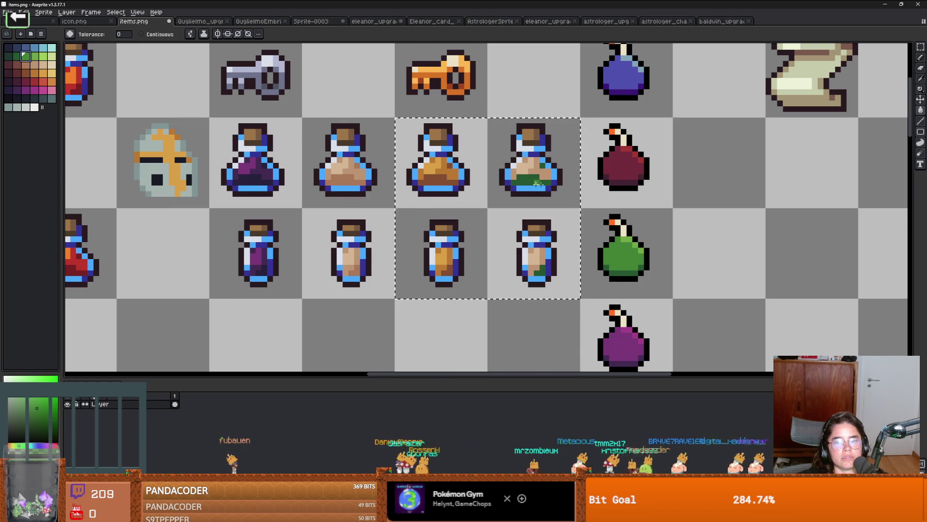
{"action": "scroll", "coordinate": [558, 184], "scroll_direction": "up", "scroll_amount": 3}
{"action": "left_click", "coordinate": [524, 162]}
{"action": "left_click", "coordinate": [34, 57]}
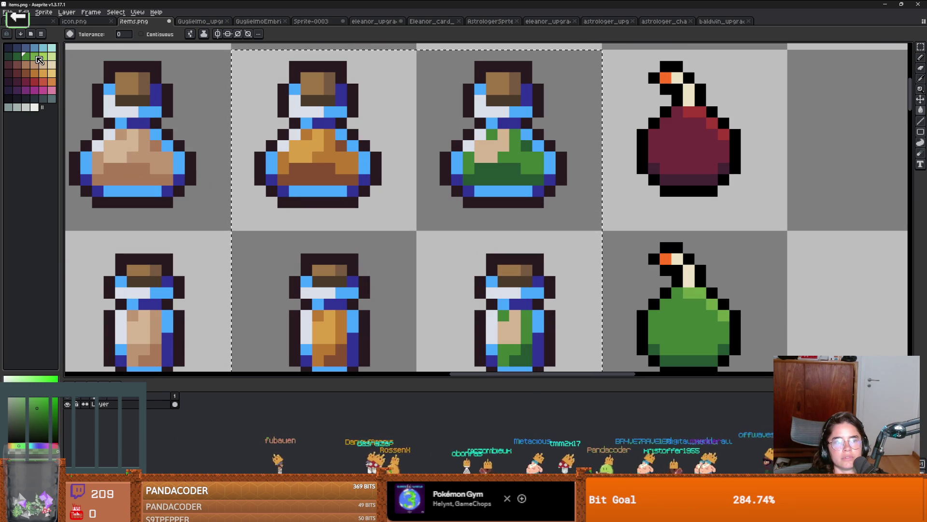
{"action": "left_click", "coordinate": [498, 156]}
{"action": "left_click", "coordinate": [491, 144]}
{"action": "scroll", "coordinate": [516, 182], "scroll_direction": "down", "scroll_amount": 3}
{"action": "scroll", "coordinate": [516, 181], "scroll_direction": "down", "scroll_amount": 1}
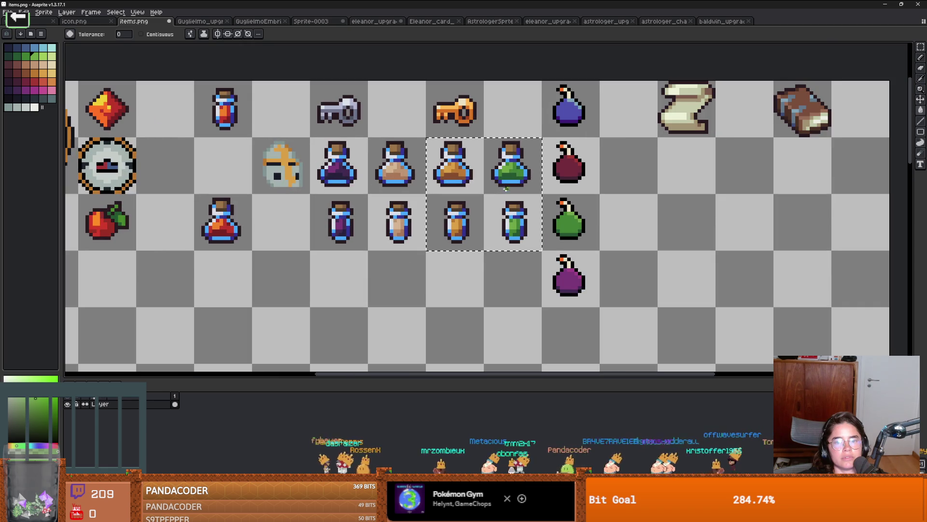
{"action": "key", "text": "v"}
{"action": "key", "text": "alt+Tab"}
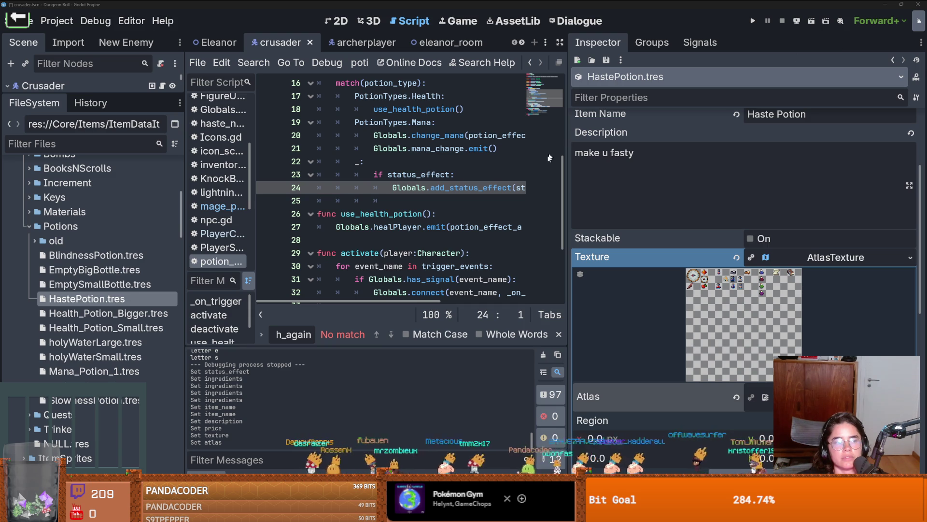
{"action": "left_click", "coordinate": [470, 169]}
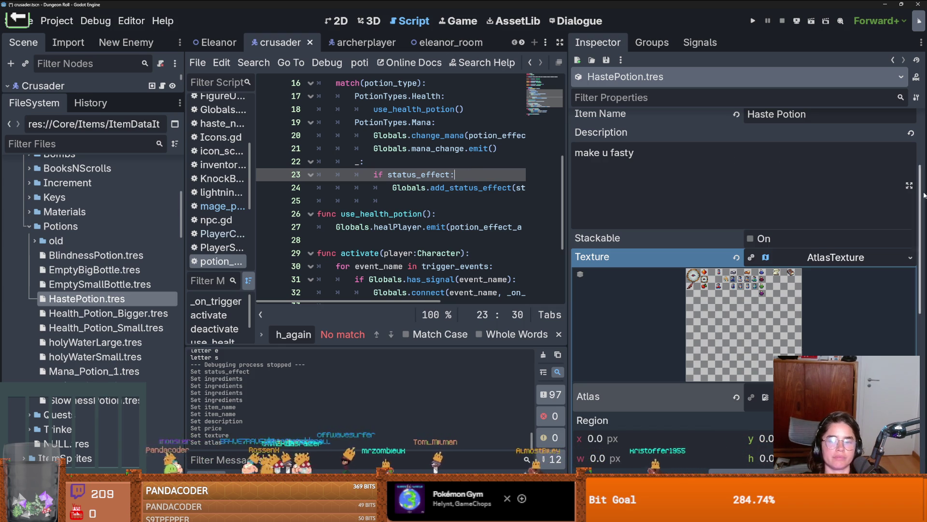
{"action": "scroll", "coordinate": [758, 345], "scroll_direction": "down", "scroll_amount": 3}
- Set the atlas region to the green potion's 16x16 cell
{"action": "left_click", "coordinate": [757, 337]}
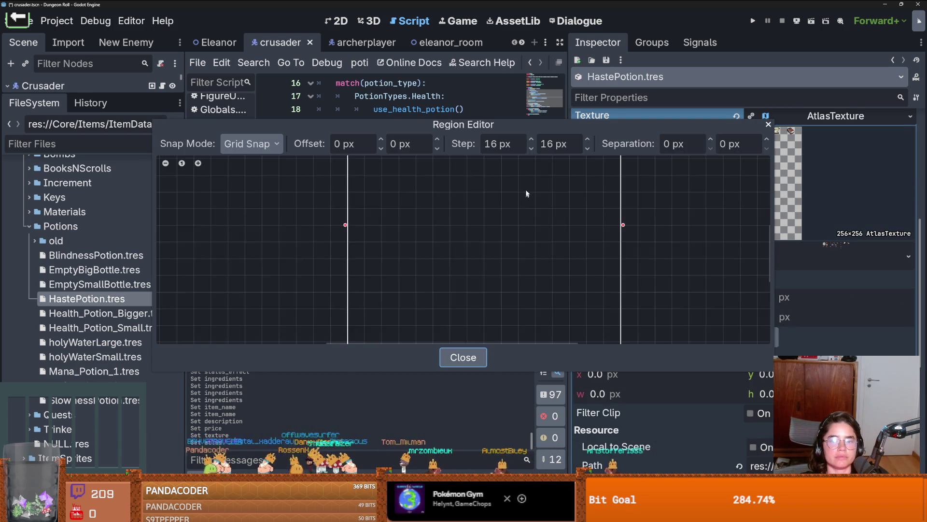
{"action": "scroll", "coordinate": [480, 266], "scroll_direction": "up", "scroll_amount": 3}
{"action": "scroll", "coordinate": [463, 261], "scroll_direction": "up", "scroll_amount": 2}
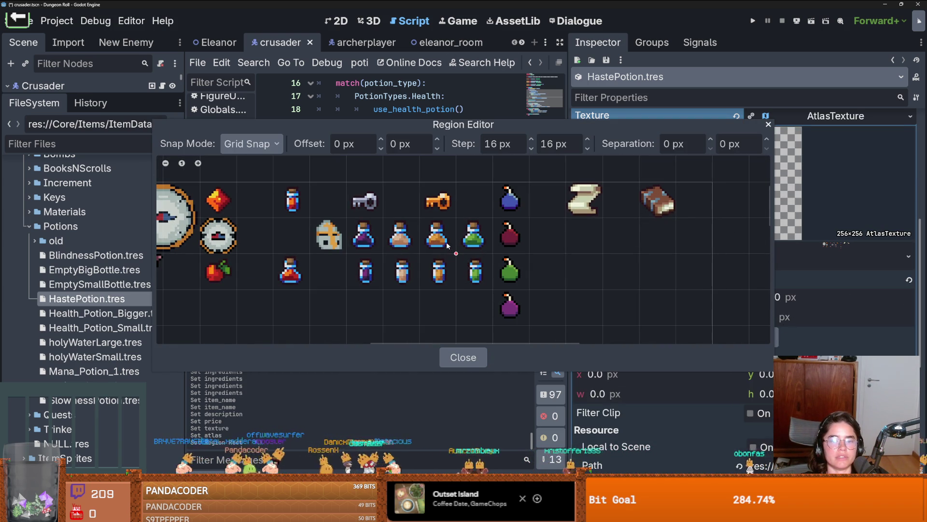
{"action": "left_click_drag", "start_coordinate": [489, 280], "coordinate": [469, 264]}
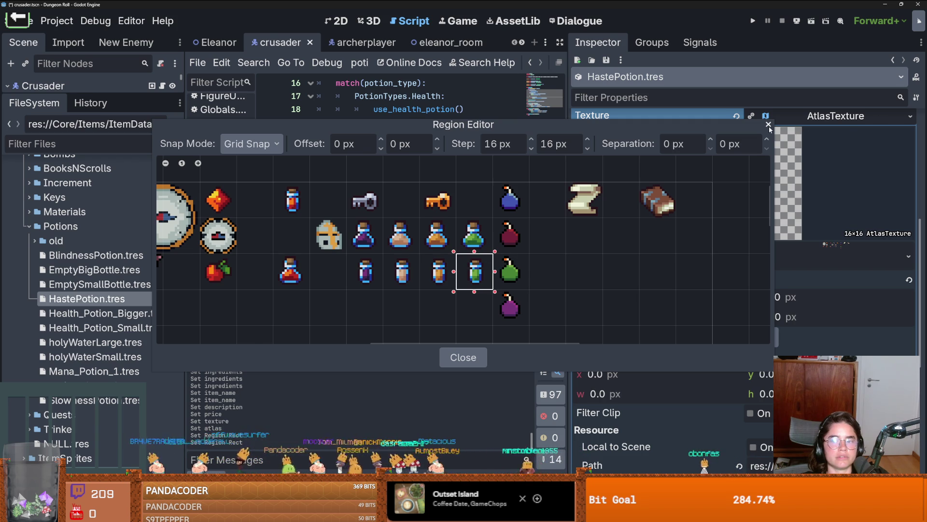
{"action": "left_click", "coordinate": [768, 125]}
- Save the scene and set Rds Probability to 1.0, then narrow the Inspector
{"action": "left_click", "coordinate": [842, 261]}
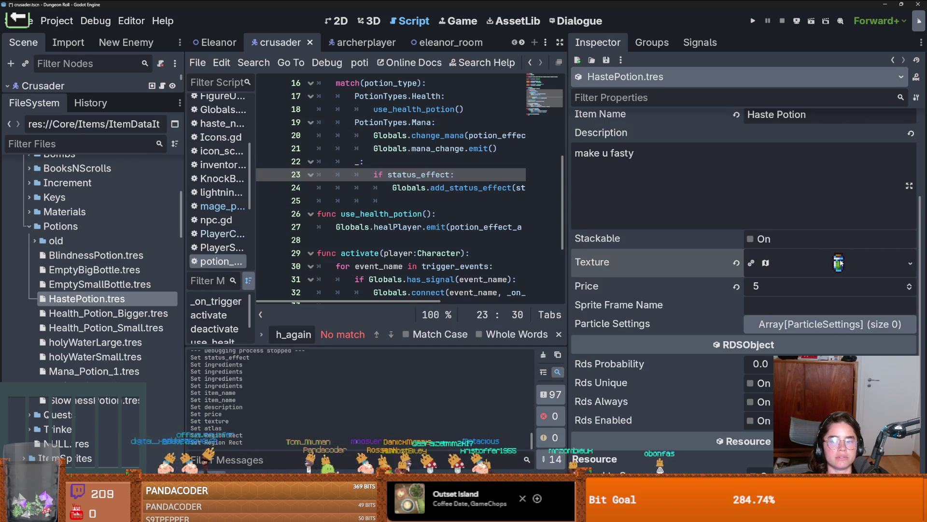
{"action": "key", "text": "ctrl+s"}
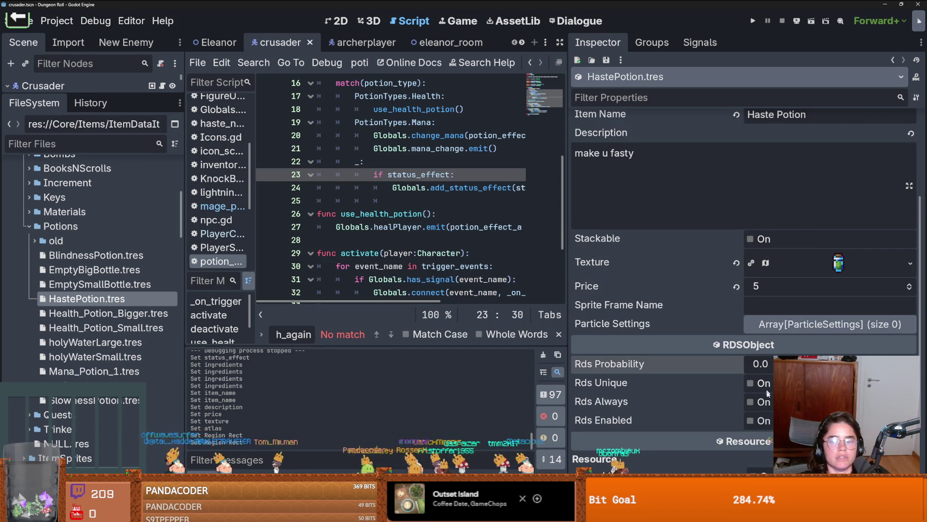
{"action": "type", "text": "1"}
{"action": "key", "text": "Return"}
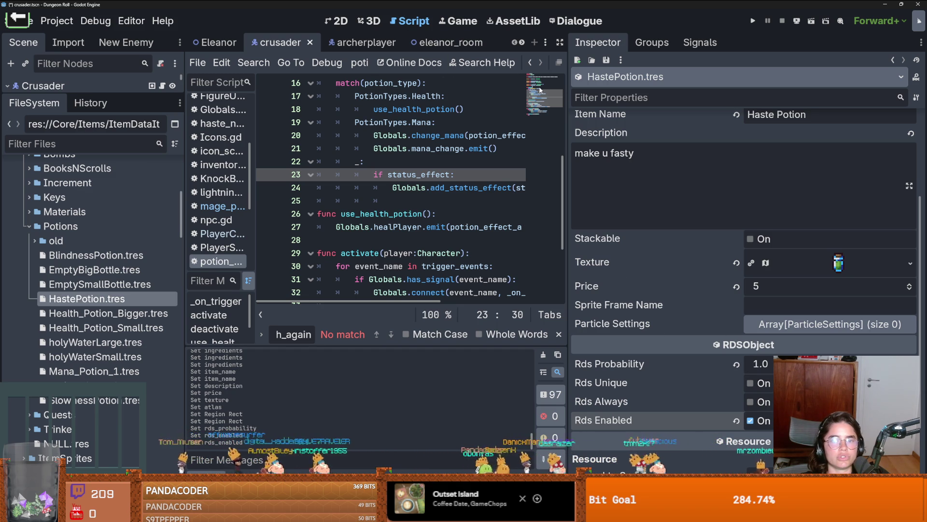
{"action": "left_click_drag", "start_coordinate": [568, 113], "coordinate": [824, 113]}
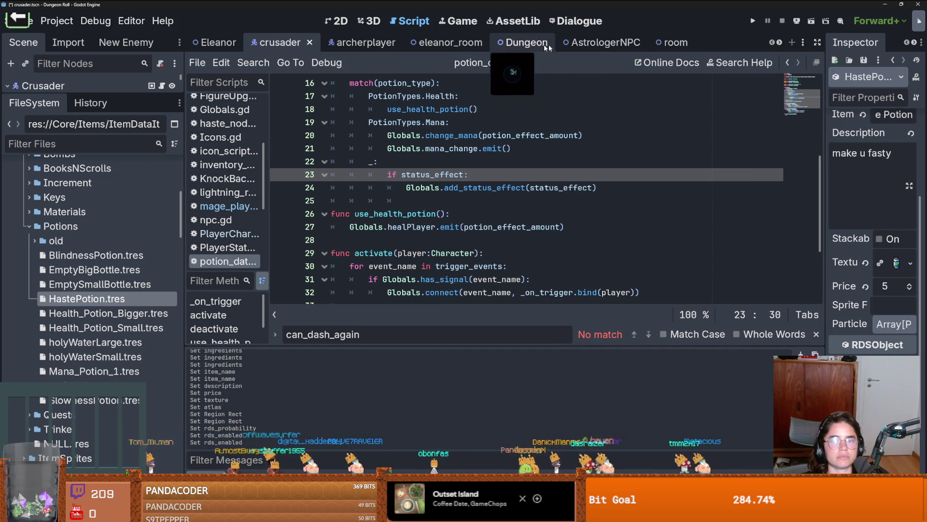
- Open the Dungeon scene, resize the Scene tree and Inspector, and select the Dungeon root node
{"action": "left_click", "coordinate": [506, 44]}
{"action": "left_click_drag", "start_coordinate": [85, 96], "coordinate": [82, 291]}
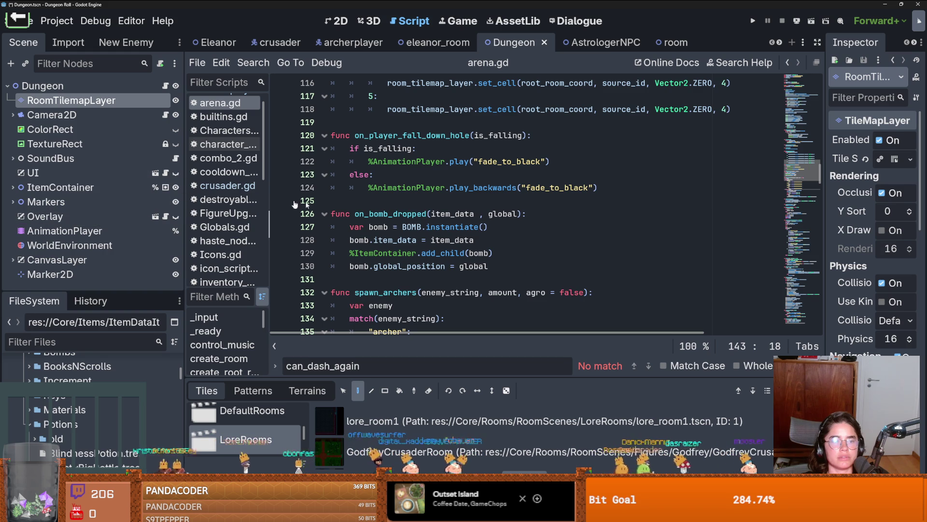
{"action": "left_click_drag", "start_coordinate": [823, 192], "coordinate": [614, 164]}
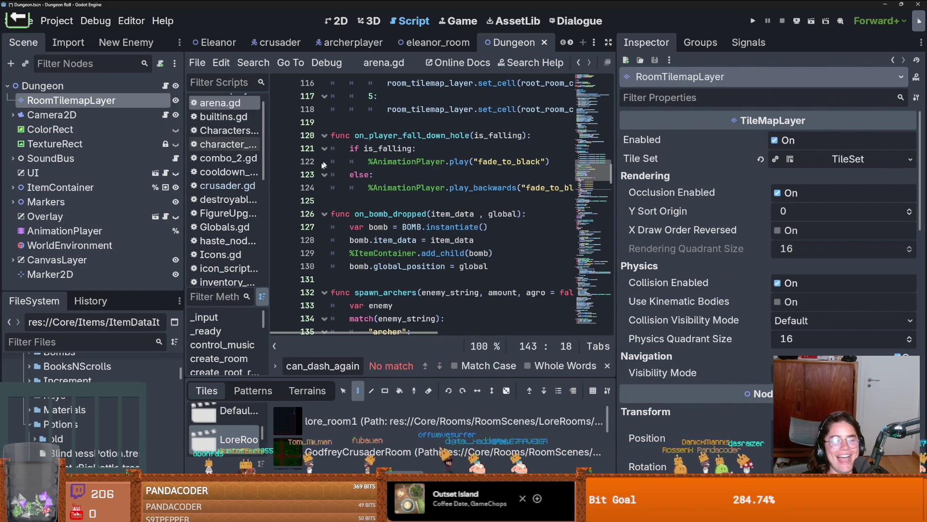
{"action": "mouse_move", "coordinate": [112, 290]}
{"action": "left_mouse_down"}
{"action": "mouse_move", "coordinate": [87, 297]}
{"action": "mouse_move", "coordinate": [68, 342]}
{"action": "left_mouse_up"}
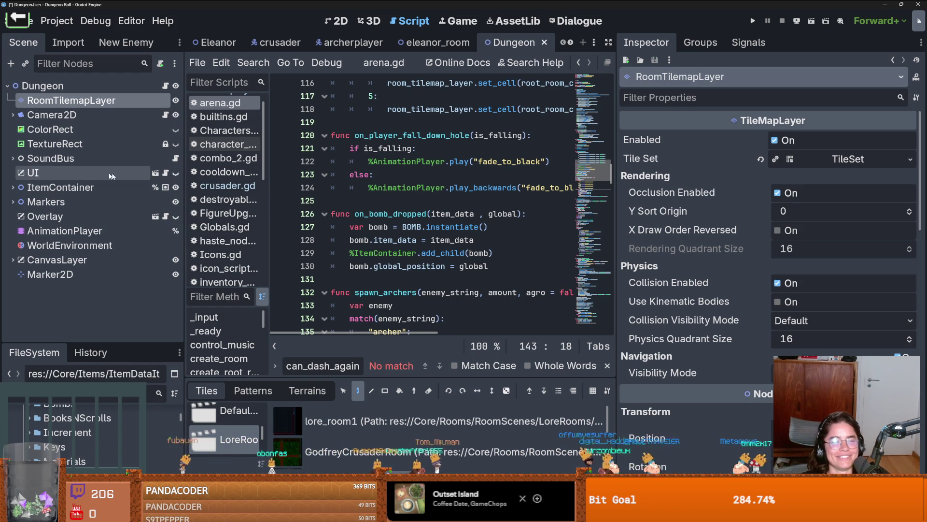
{"action": "left_click", "coordinate": [410, 206]}
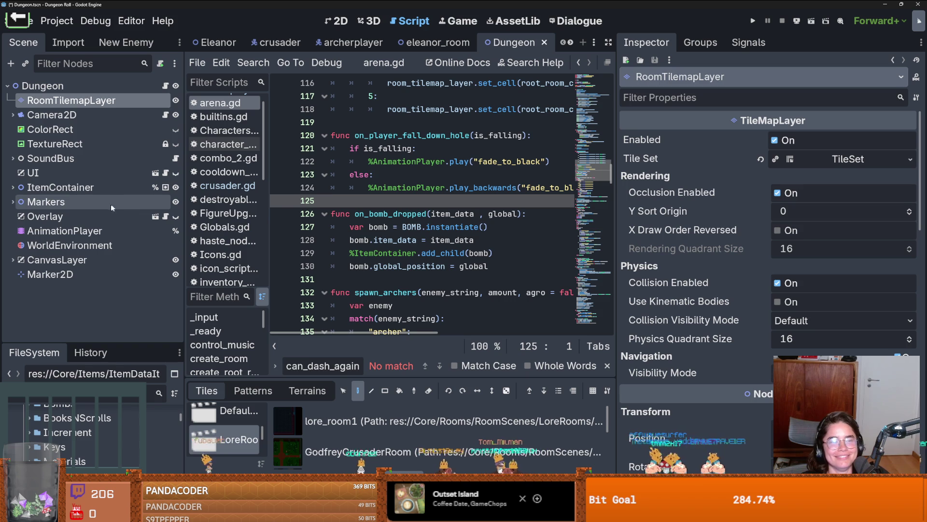
{"action": "left_click", "coordinate": [111, 87]}
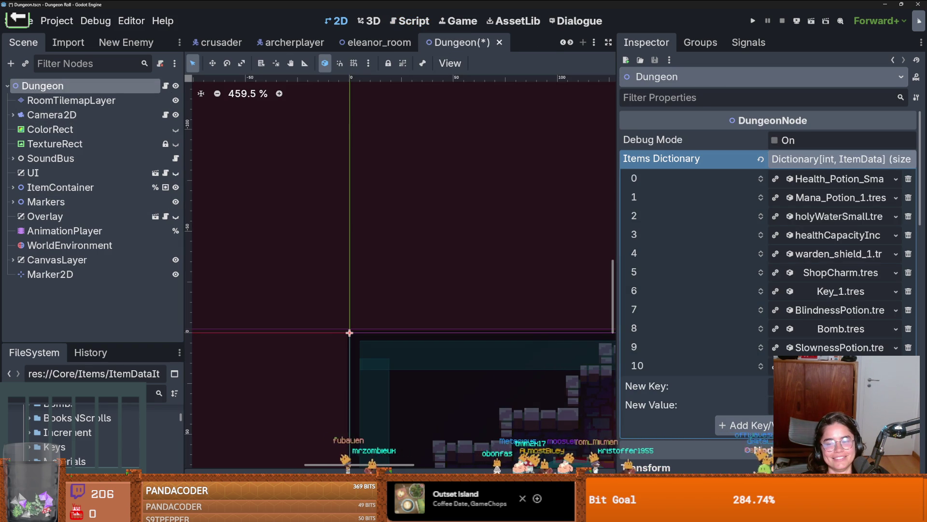
- Load the health ItemData into Items Dictionary entry 10, save, add entry 11, and run the game
{"action": "left_click", "coordinate": [840, 405]}
{"action": "left_click", "coordinate": [782, 467]}
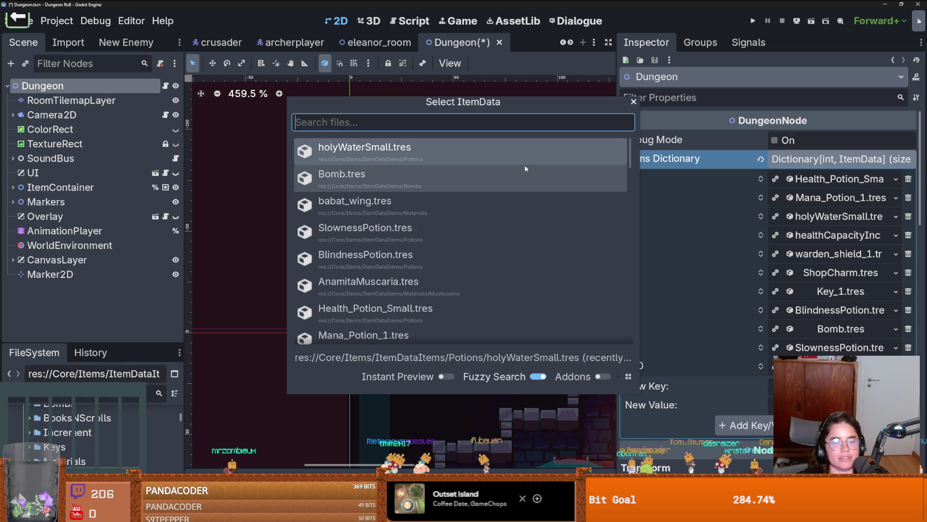
{"action": "type", "text": "health"}
{"action": "key", "text": "Return"}
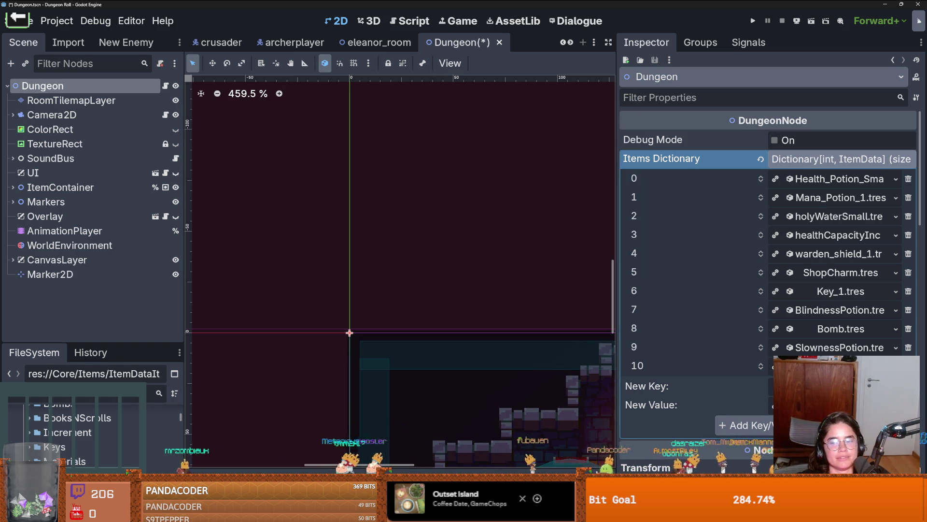
{"action": "key", "text": "ctrl+s"}
{"action": "left_click", "coordinate": [744, 425]}
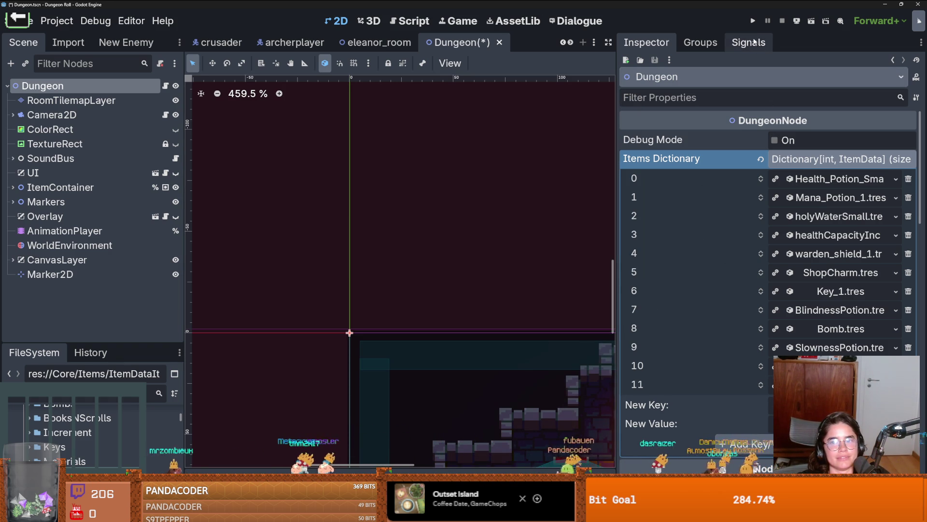
{"action": "left_click", "coordinate": [753, 20]}
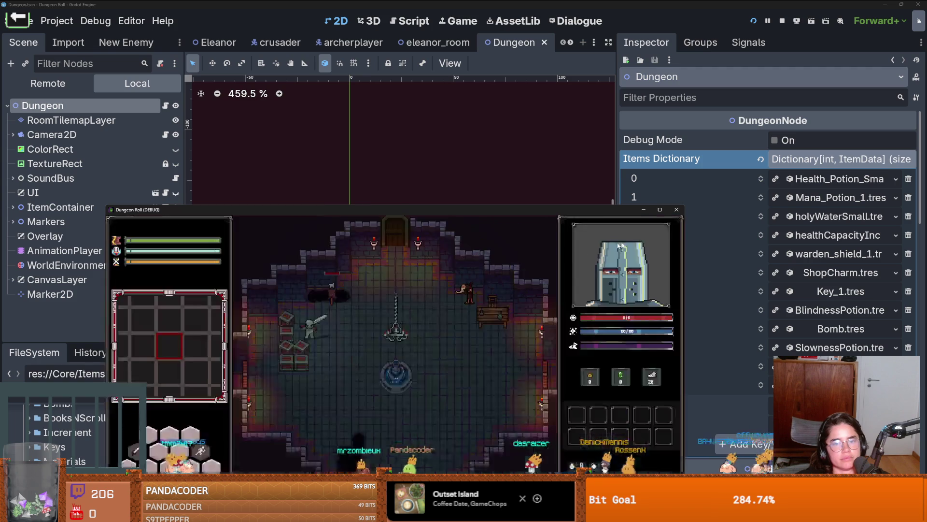
- Stop the game and open the crusader scene to inspect its roll_state and Dash nodes
{"action": "key", "text": "F8"}
{"action": "left_click", "coordinate": [274, 46]}
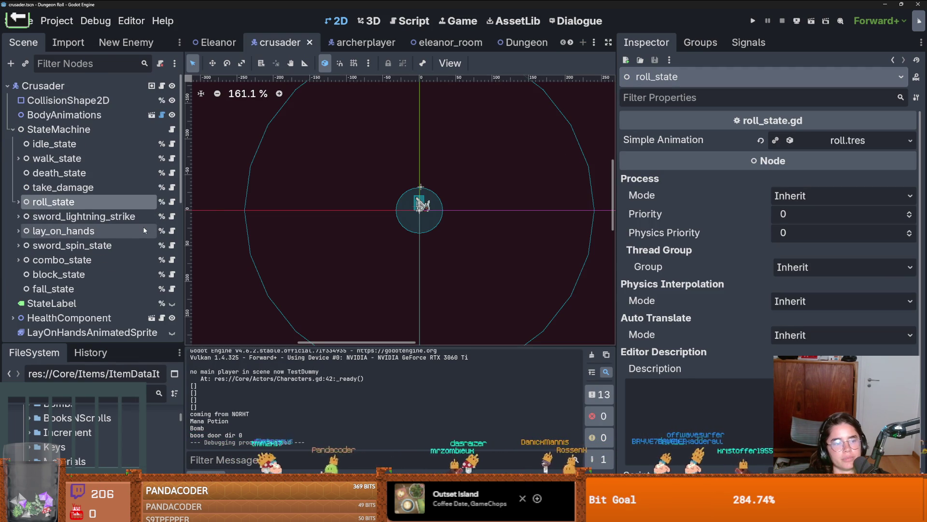
{"action": "scroll", "coordinate": [143, 230], "scroll_direction": "down", "scroll_amount": 2}
{"action": "scroll", "coordinate": [144, 230], "scroll_direction": "up", "scroll_amount": 2}
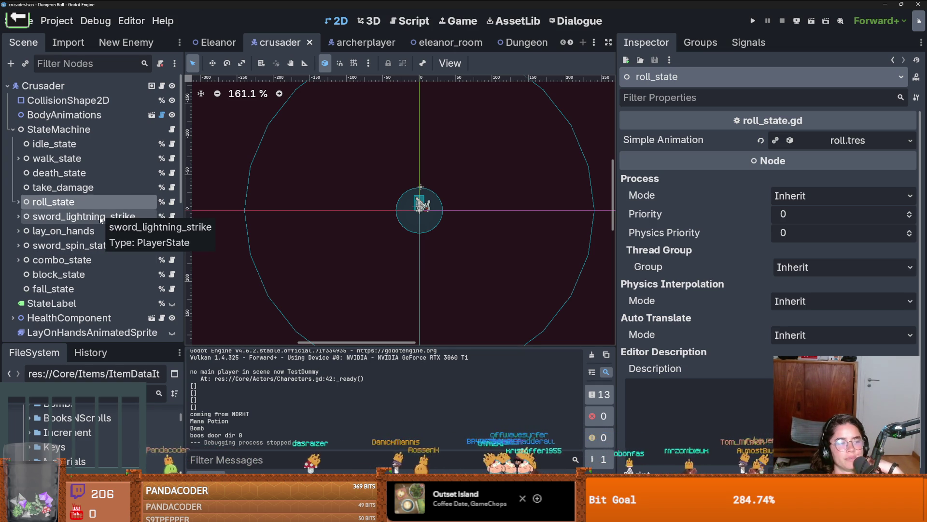
{"action": "scroll", "coordinate": [68, 227], "scroll_direction": "down", "scroll_amount": 10}
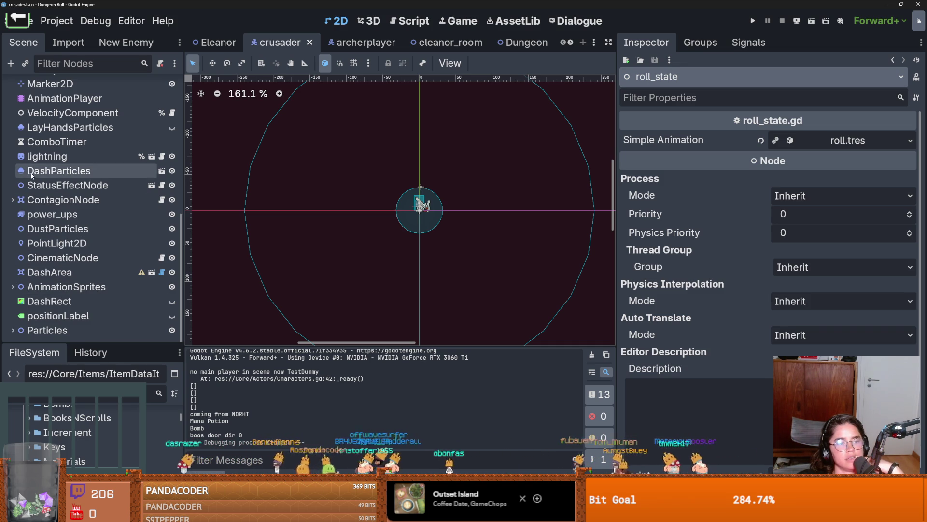
{"action": "scroll", "coordinate": [41, 237], "scroll_direction": "up", "scroll_amount": 3}
{"action": "scroll", "coordinate": [37, 209], "scroll_direction": "up", "scroll_amount": 5}
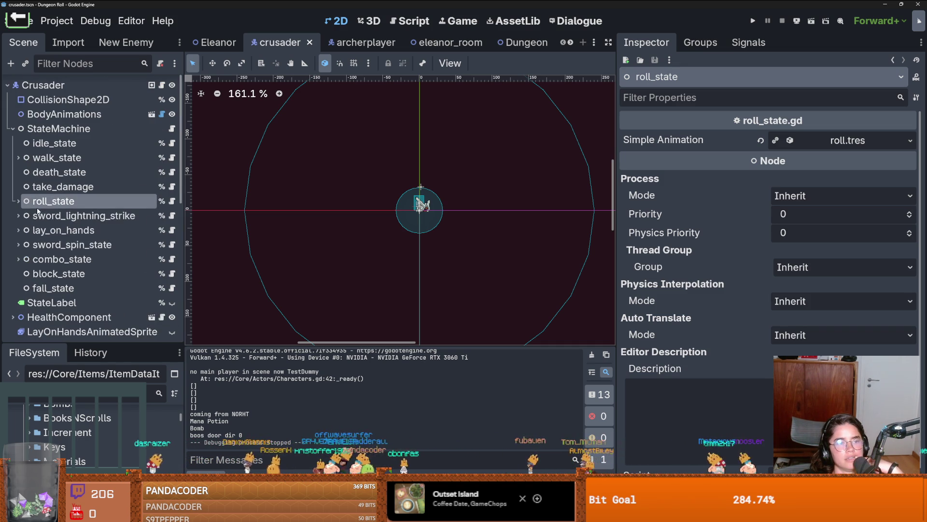
{"action": "scroll", "coordinate": [38, 210], "scroll_direction": "down", "scroll_amount": 6}
{"action": "scroll", "coordinate": [38, 212], "scroll_direction": "down", "scroll_amount": 3}
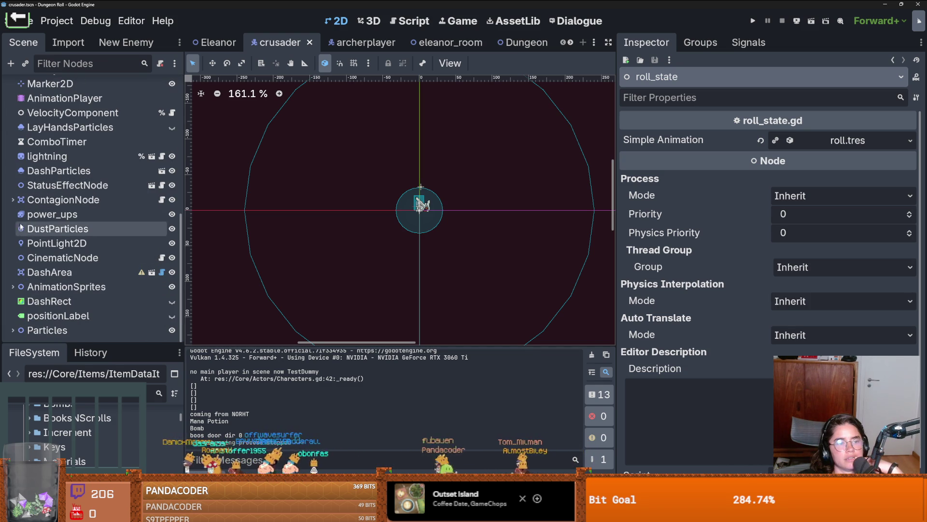
- Set the Haste DurationTimer's wait time to 20 seconds, save, and open slowness.gd
{"action": "left_click", "coordinate": [152, 185]}
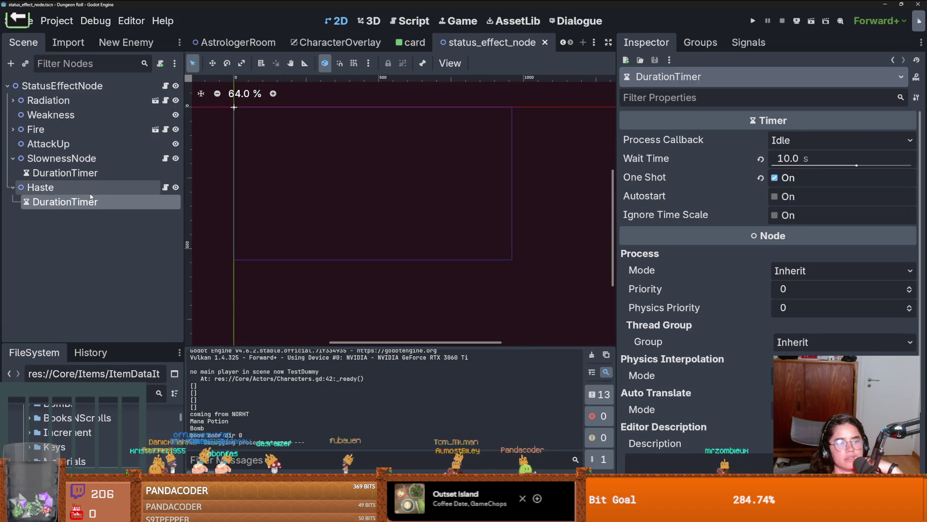
{"action": "left_click", "coordinate": [66, 175]}
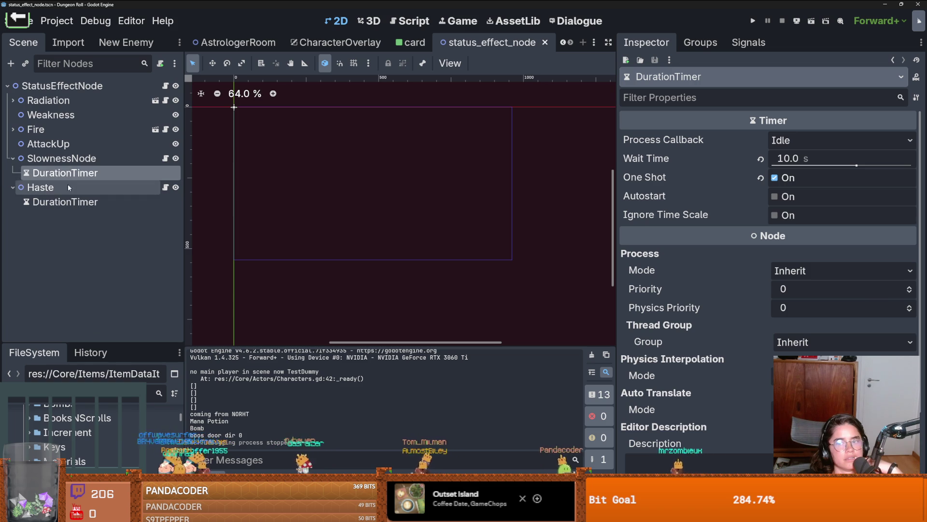
{"action": "left_click", "coordinate": [71, 172]}
{"action": "left_click", "coordinate": [80, 202]}
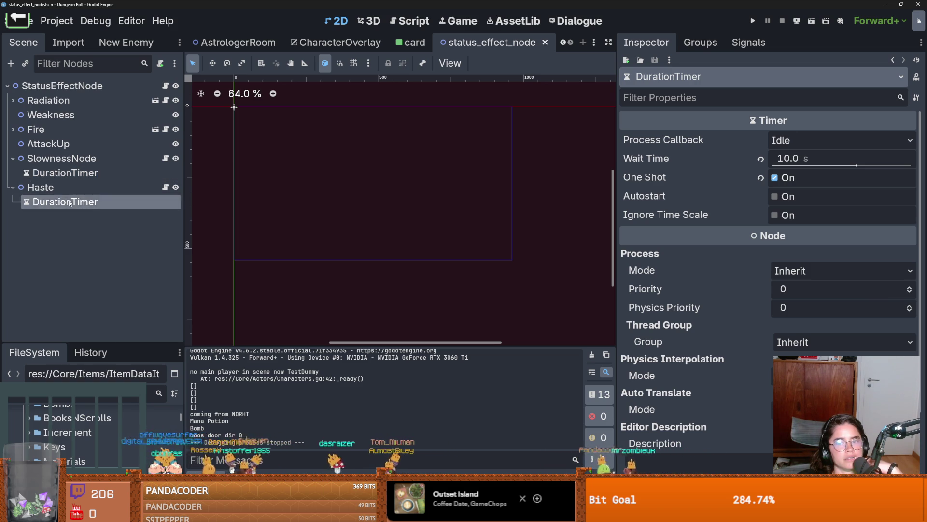
{"action": "left_click", "coordinate": [79, 202]}
{"action": "left_click", "coordinate": [804, 157]}
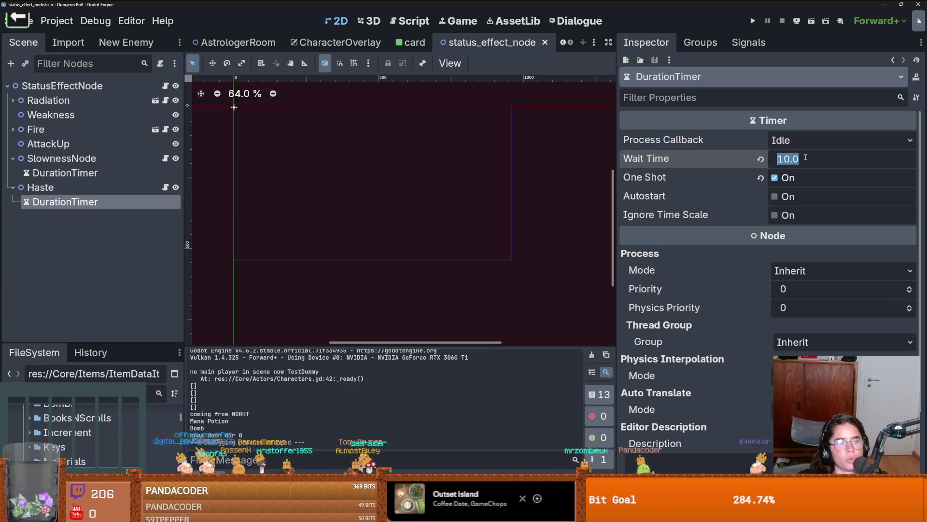
{"action": "type", "text": "20"}
{"action": "key", "text": "Return"}
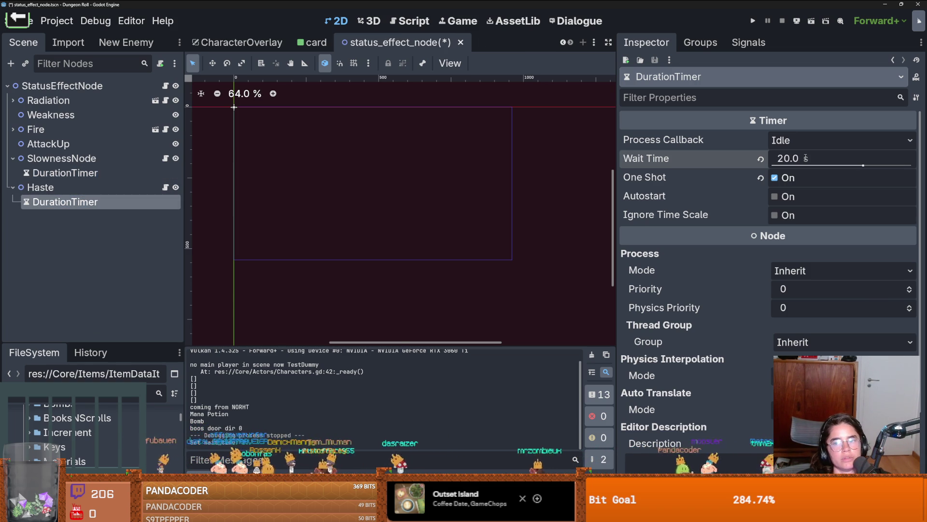
{"action": "key", "text": "ctrl+s"}
{"action": "double_click", "coordinate": [134, 171]}
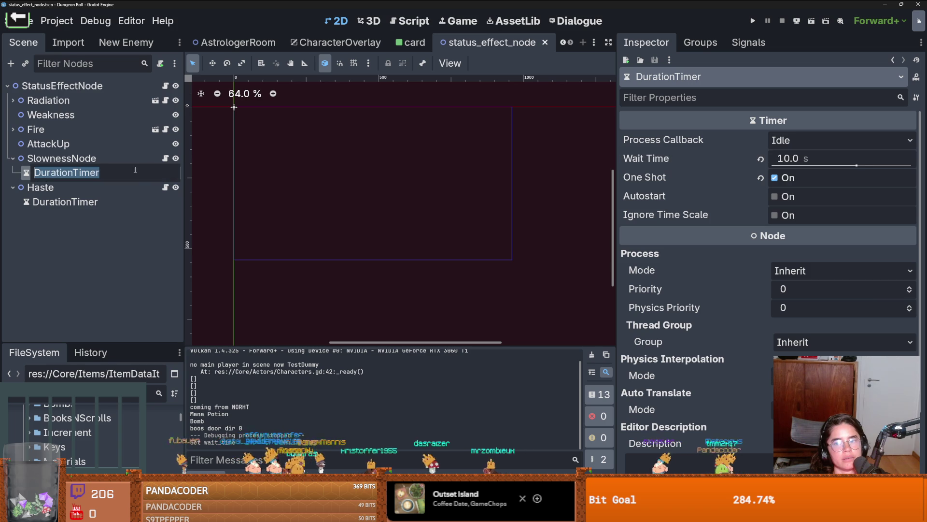
{"action": "left_click", "coordinate": [165, 158]}
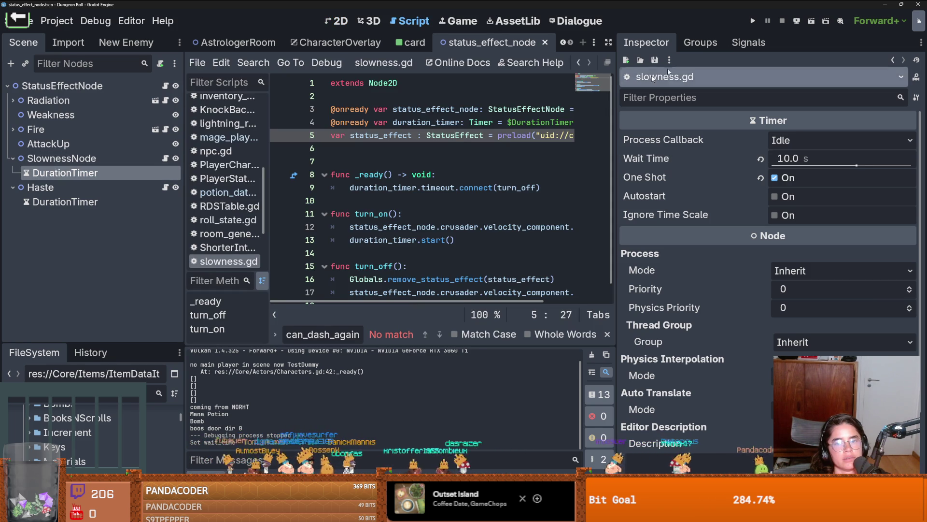
- Run the project and maximise the game's debug window
{"action": "left_click", "coordinate": [753, 21]}
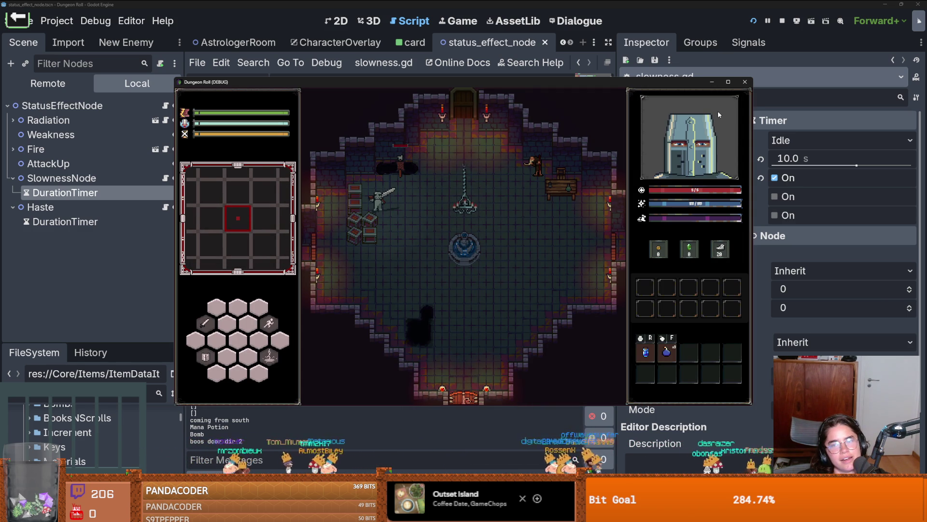
{"action": "left_click", "coordinate": [727, 82]}
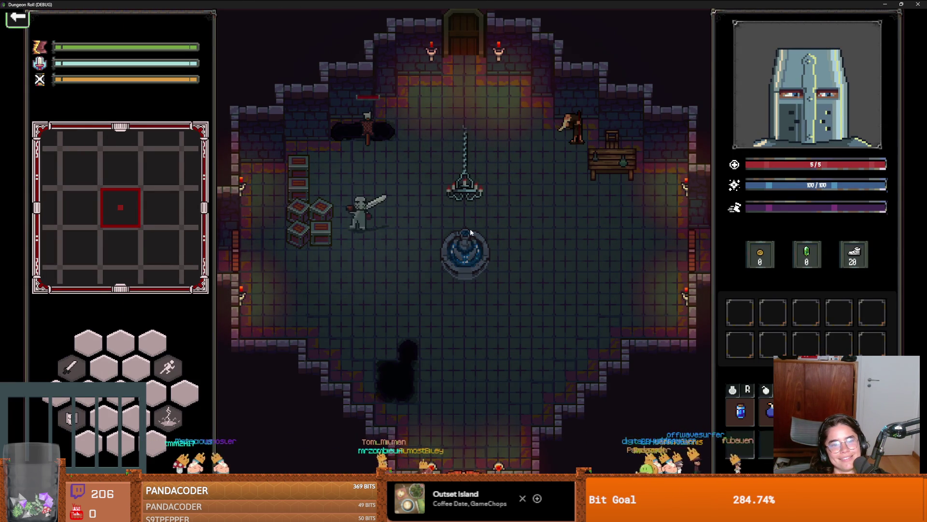
- Open the in-game debug console and enter 'spawn_item 1'
{"action": "key", "text": "grave"}
{"action": "type", "text": "spa"}
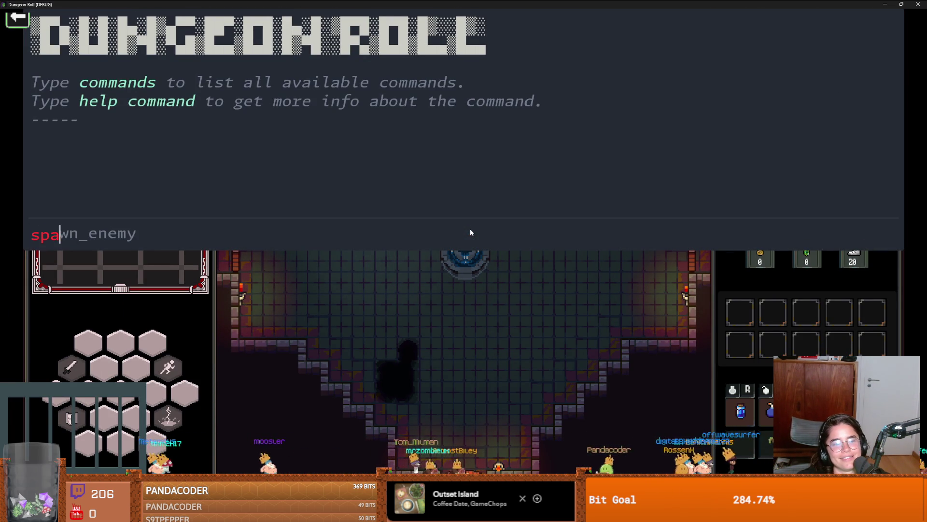
{"action": "type", "text": "wn_item"}
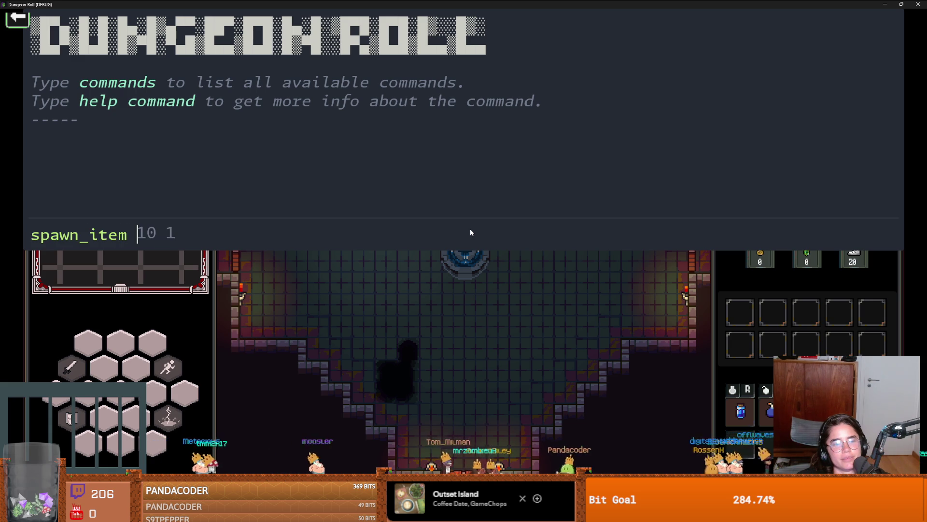
{"action": "type", "text": " 1"}
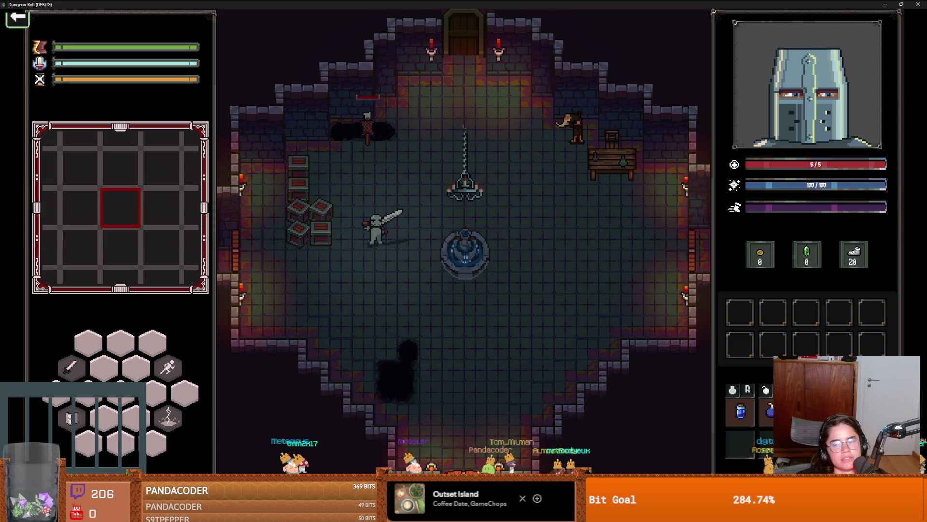
- Select the green Haste Potion and drink it while moving the knight around
{"action": "left_click", "coordinate": [759, 410]}
{"action": "left_click", "coordinate": [754, 410]}
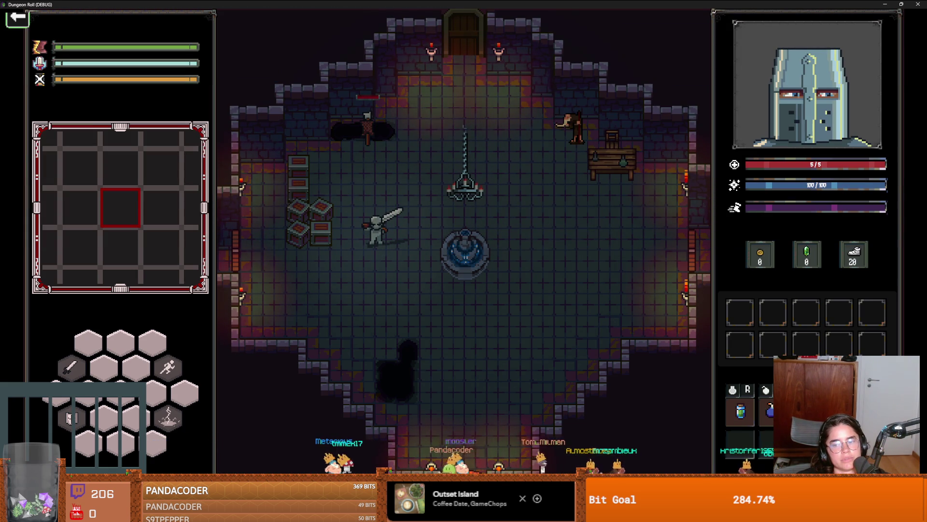
{"action": "key", "text": "w+d"}
{"action": "key", "text": "d"}
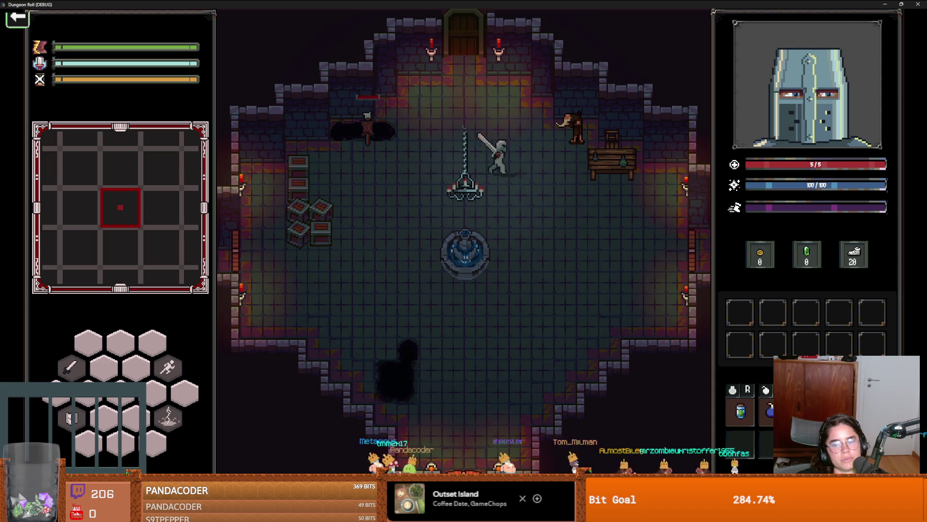
{"action": "key", "text": "s+a"}
{"action": "key", "text": "a"}
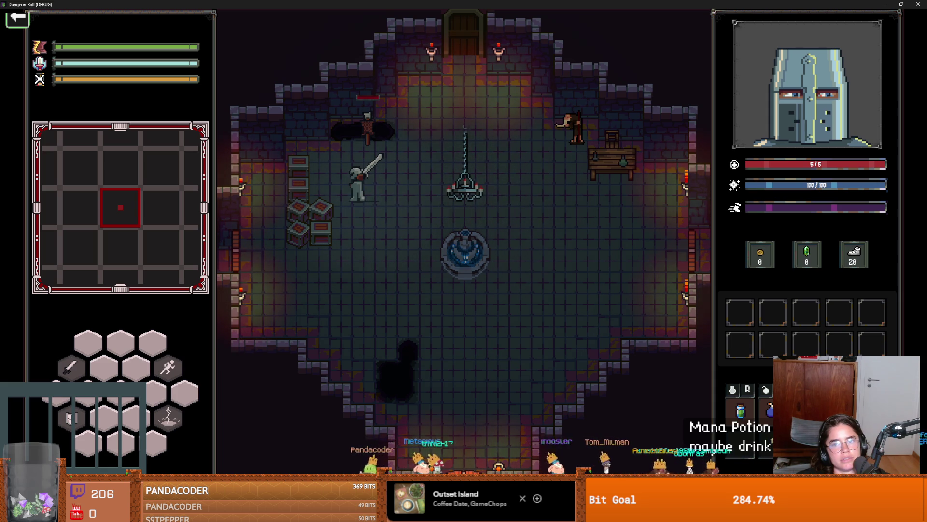
- Run the hasted knight in every direction around the fountain room to test its speed
{"action": "key", "text": "r"}
{"action": "key", "text": "d"}
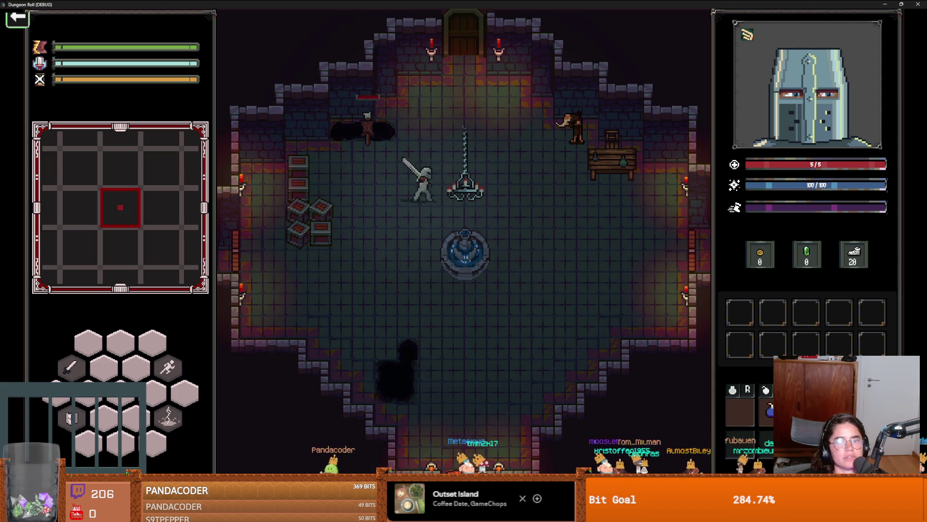
{"action": "key", "text": "s"}
{"action": "key", "text": "s+a"}
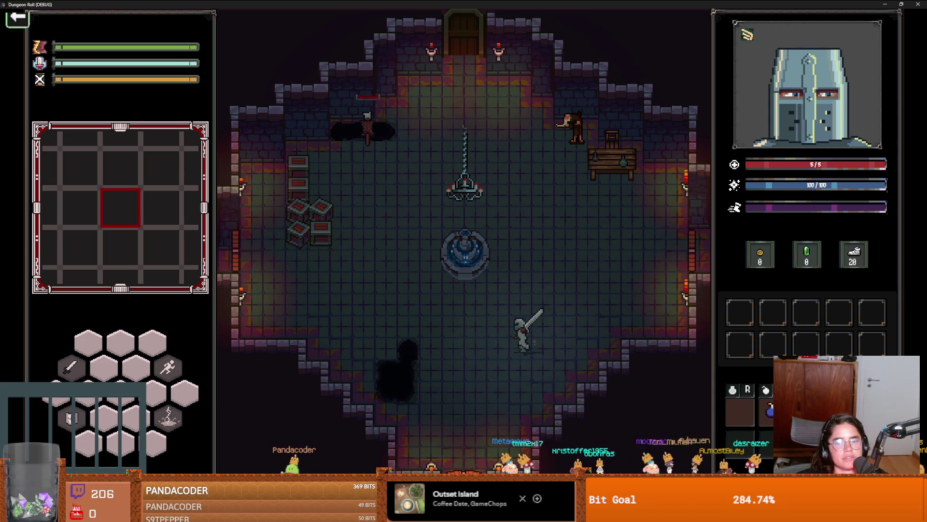
{"action": "key", "text": "w+a"}
{"action": "key", "text": "w+d"}
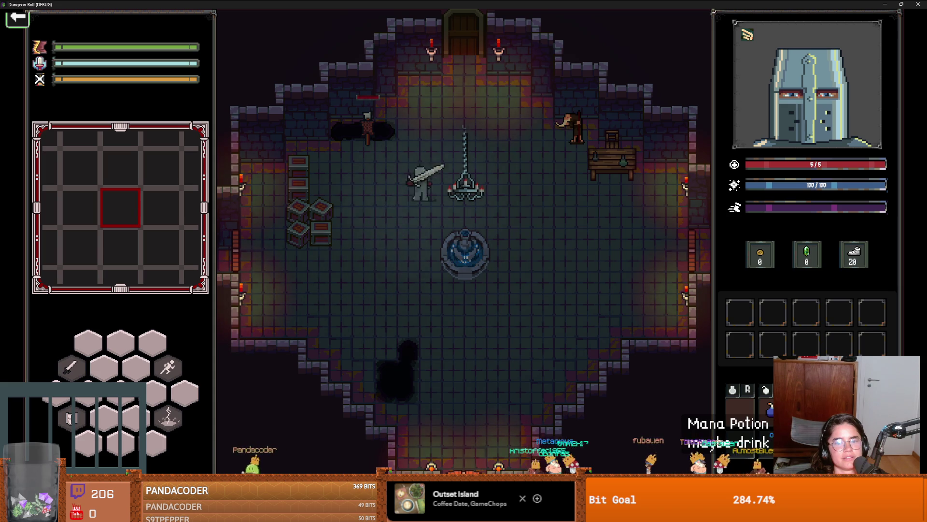
{"action": "key", "text": "s+d"}
{"action": "key", "text": "a"}
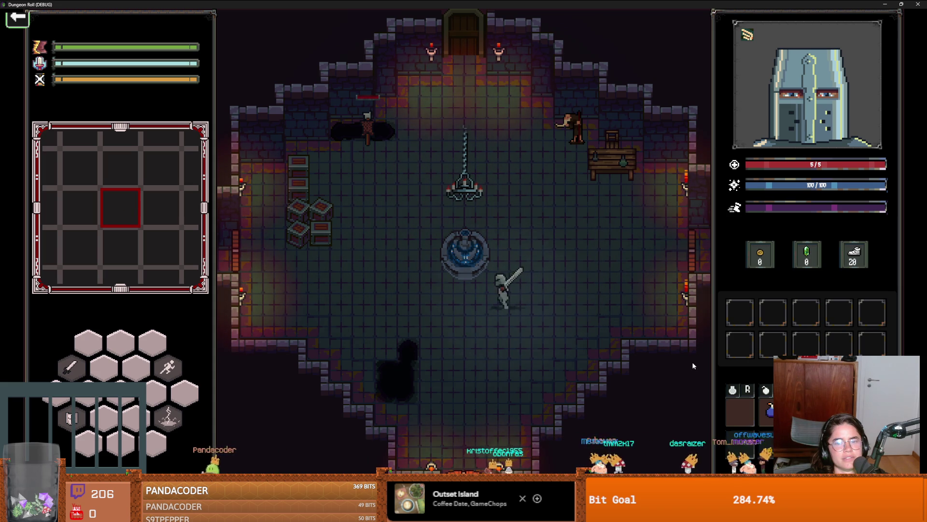
{"action": "key", "text": "w"}
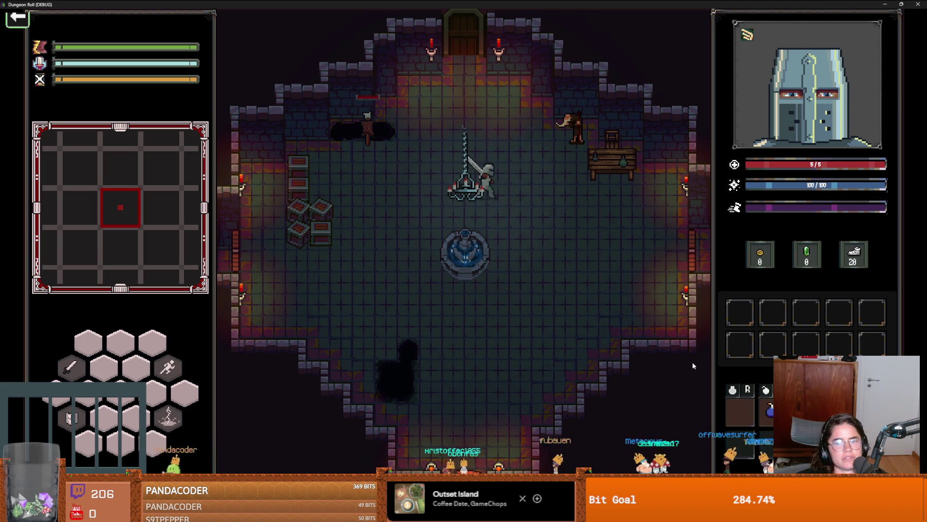
{"action": "key", "text": "d"}
{"action": "key", "text": "s+d"}
{"action": "key", "text": "s+a"}
{"action": "key", "text": "a"}
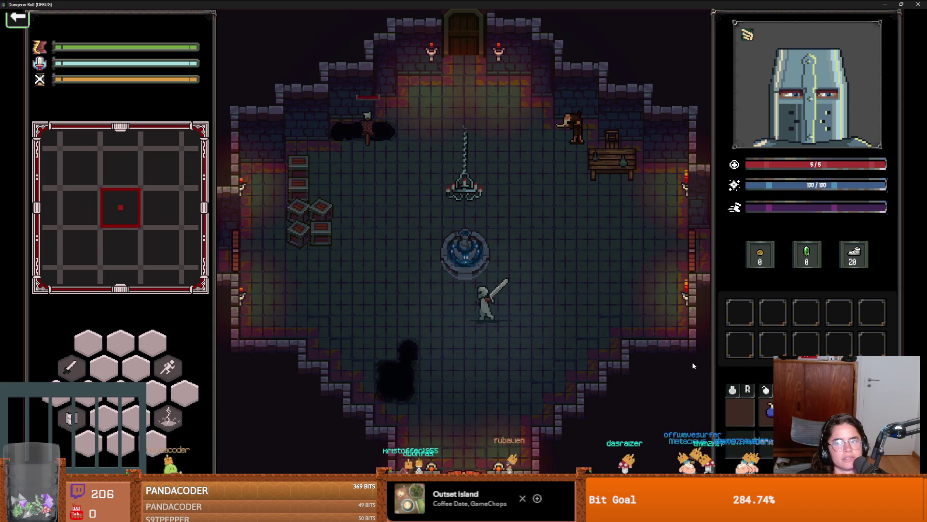
{"action": "key", "text": "a"}
{"action": "key", "text": "w"}
{"action": "key", "text": "d"}
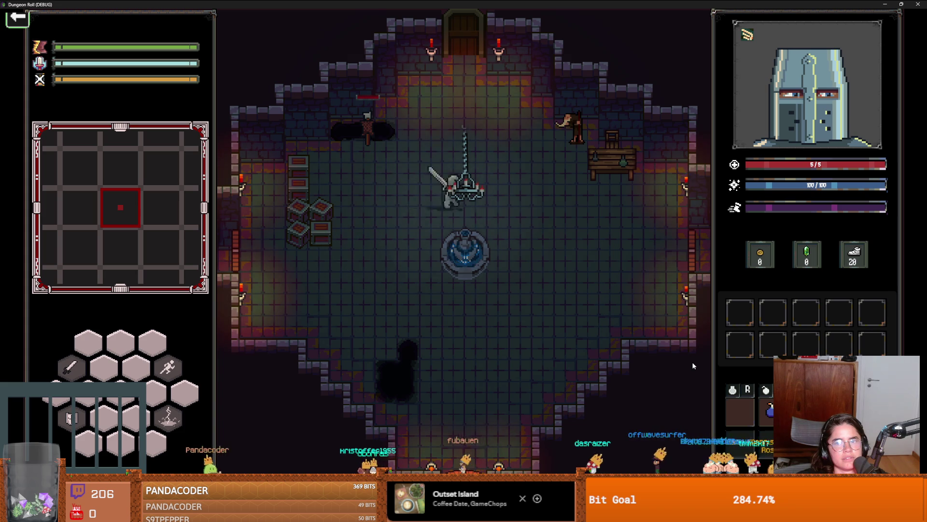
- Keep pacing the knight up and down the room, then shrink and close the game window
{"action": "key", "text": "s+d"}
{"action": "key", "text": "a"}
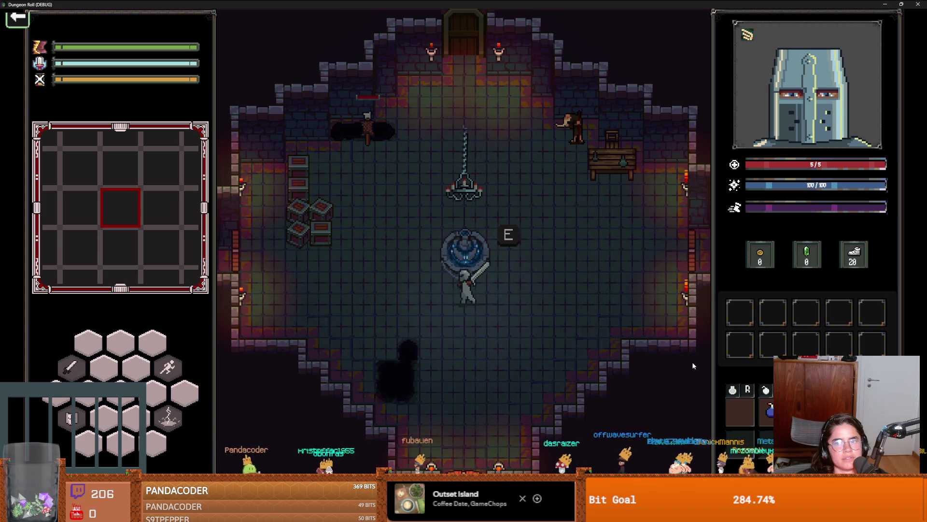
{"action": "key", "text": "w"}
{"action": "key", "text": "d"}
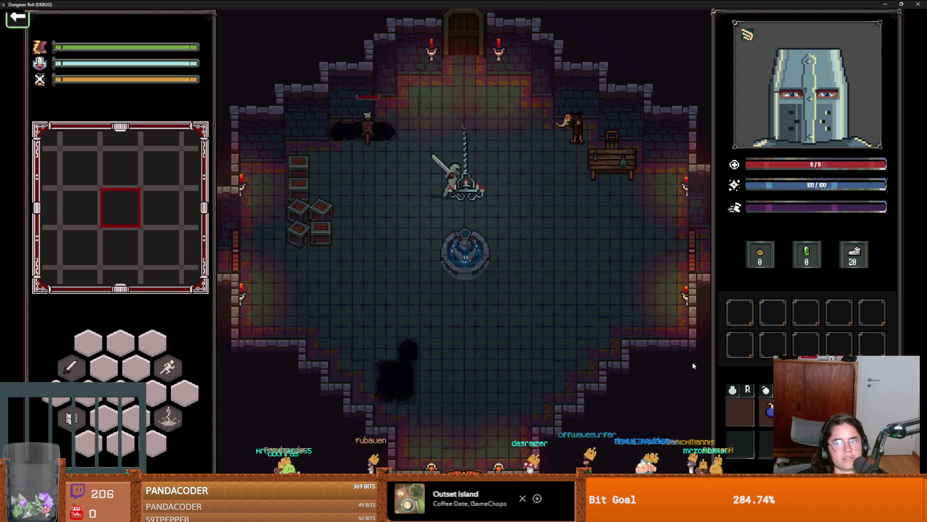
{"action": "key", "text": "s+d"}
{"action": "key", "text": "a"}
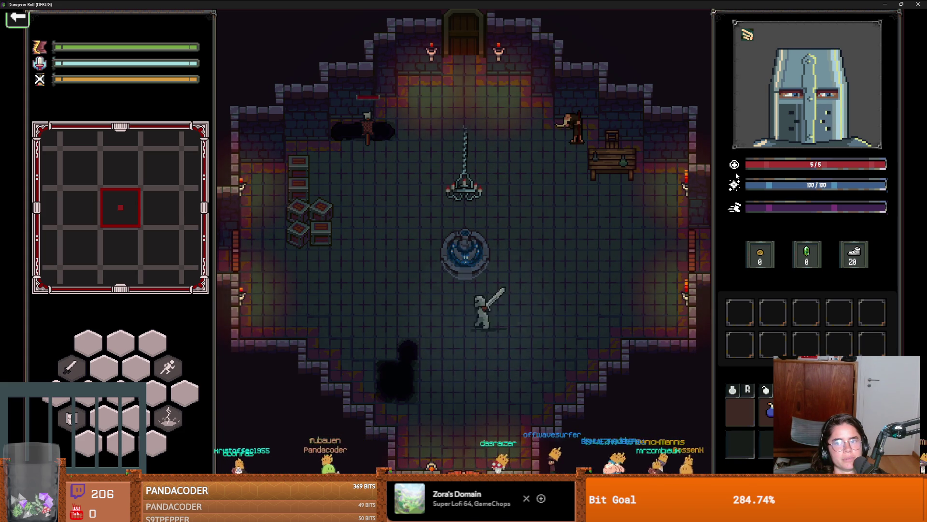
{"action": "key", "text": "w+a"}
{"action": "key", "text": "d"}
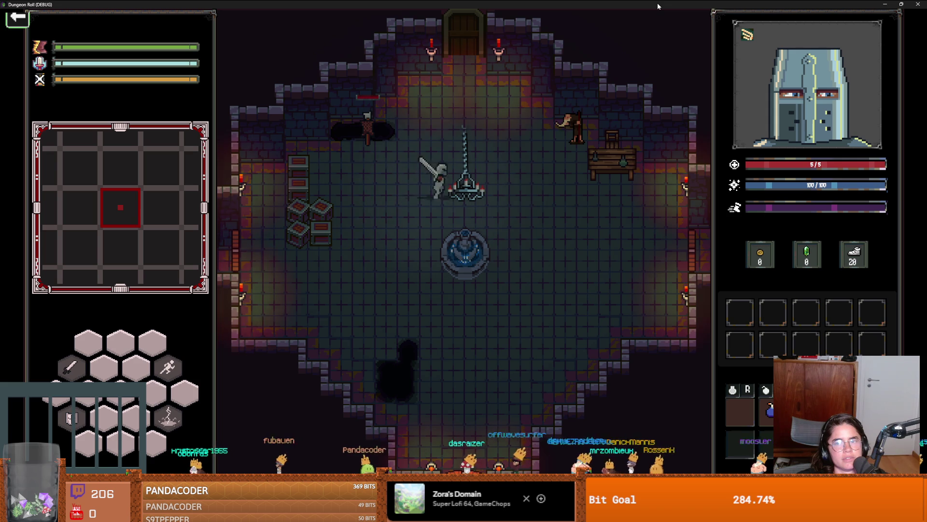
{"action": "key", "text": "d"}
{"action": "key", "text": "s"}
{"action": "key", "text": "w"}
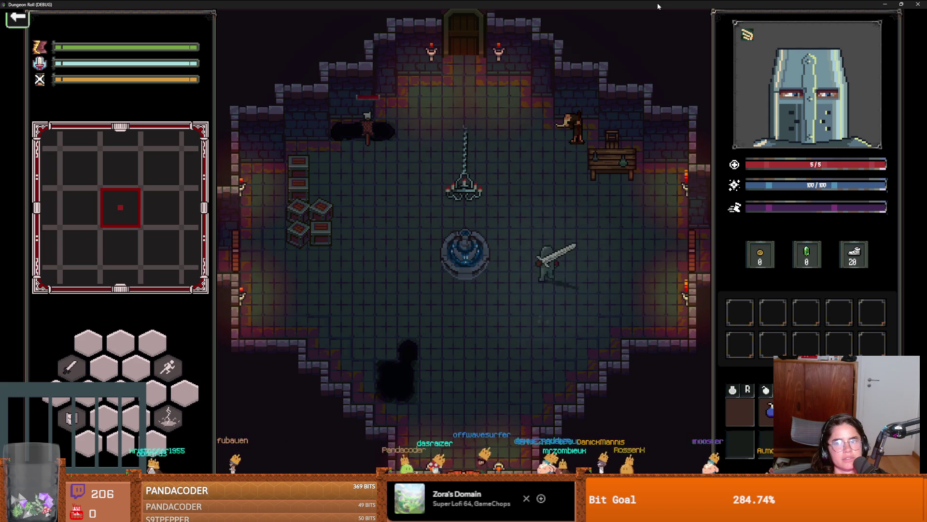
{"action": "key", "text": "s"}
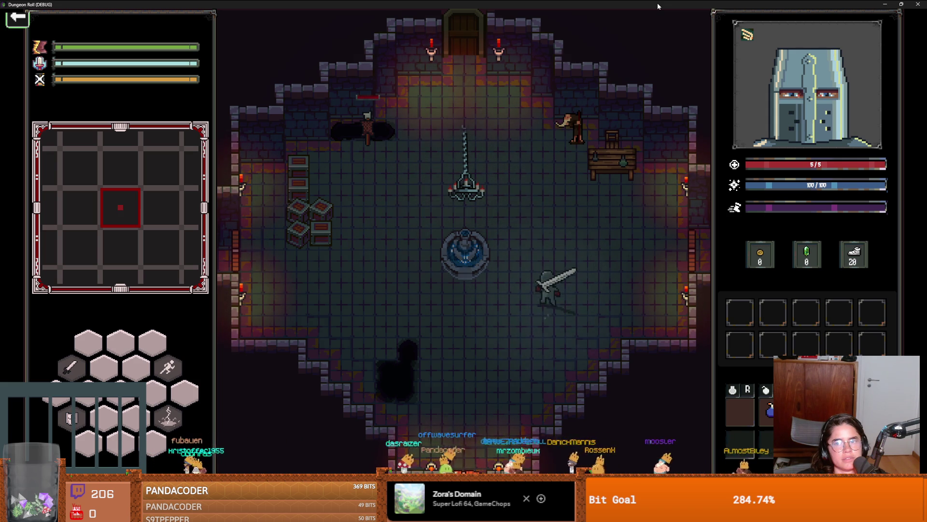
{"action": "key", "text": "w"}
{"action": "key", "text": "w"}
{"action": "key", "text": "s"}
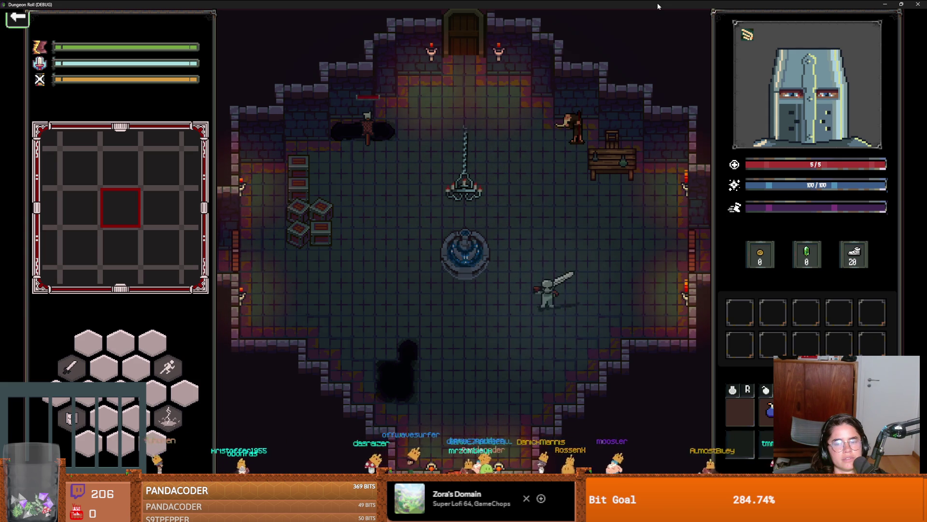
{"action": "key", "text": "w"}
{"action": "key", "text": "w"}
{"action": "key", "text": "s"}
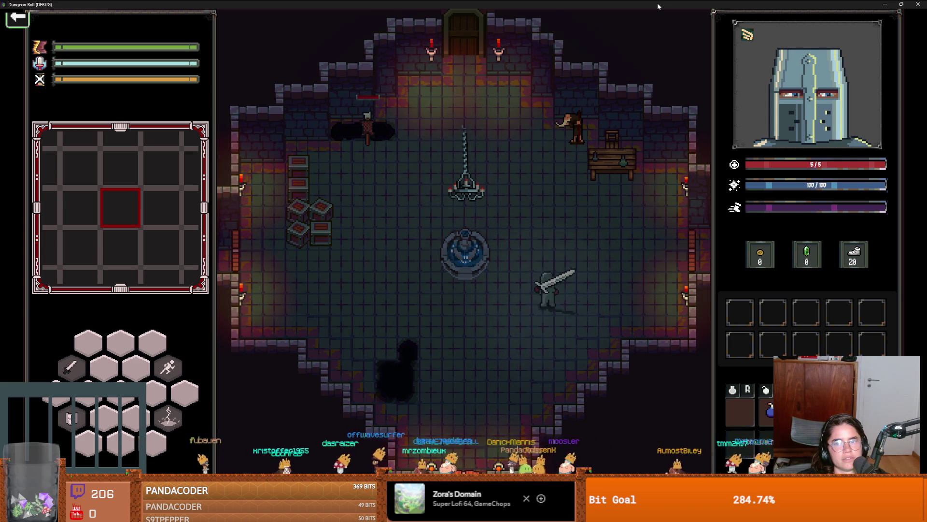
{"action": "key", "text": "w"}
{"action": "key", "text": "w"}
{"action": "key", "text": "s"}
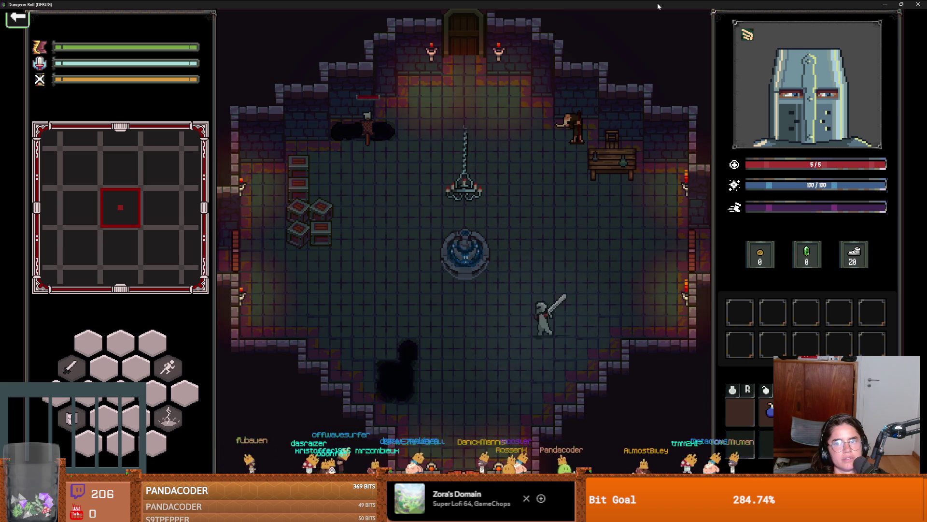
{"action": "key", "text": "a"}
{"action": "key", "text": "w"}
{"action": "key", "text": "w"}
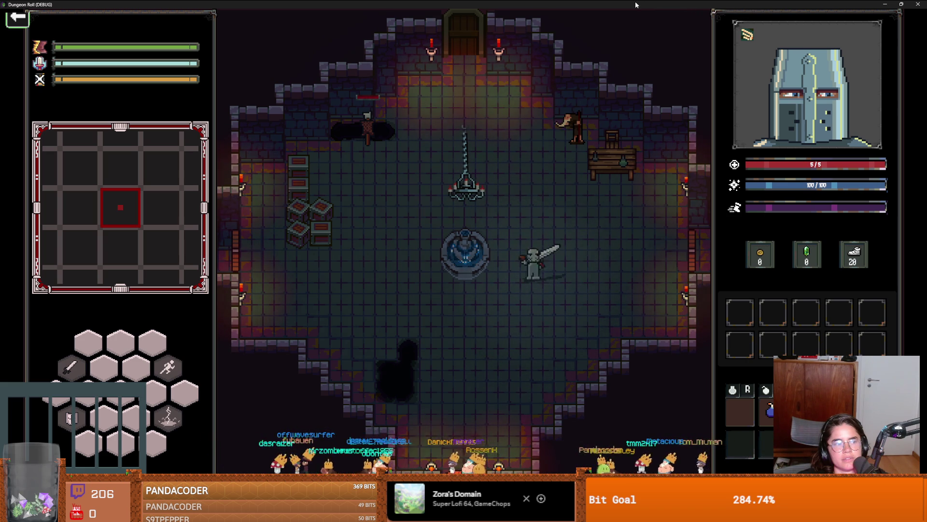
{"action": "key", "text": "s"}
{"action": "key", "text": "d"}
{"action": "key", "text": "w"}
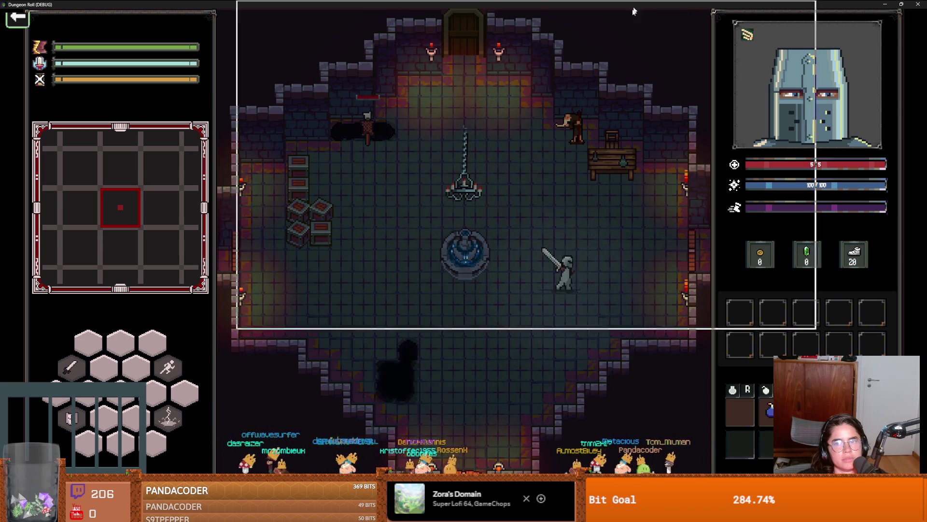
{"action": "key", "text": "super+Down"}
{"action": "left_click", "coordinate": [637, 198]}
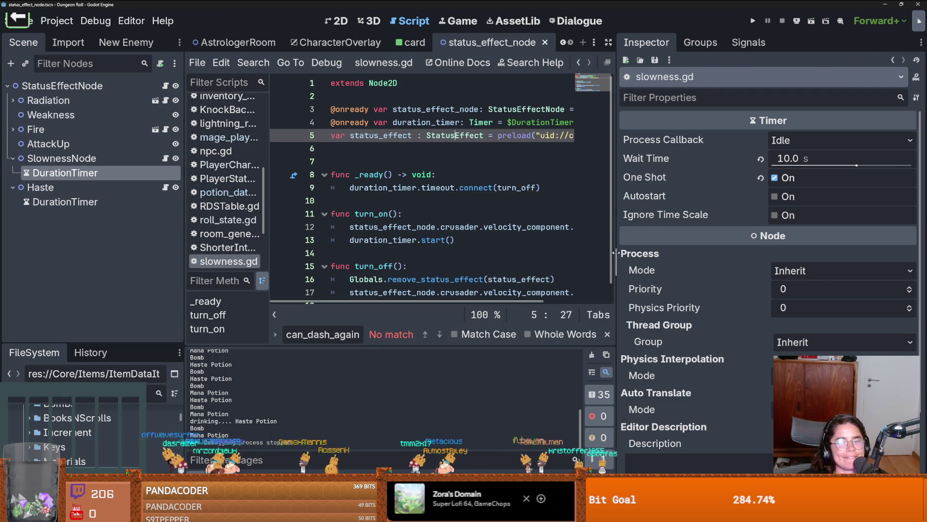
- Narrow the Inspector to widen the code editor, then open haste_node.gd, whose turn_on sets speed to 150
{"action": "left_click_drag", "start_coordinate": [616, 252], "coordinate": [814, 266]}
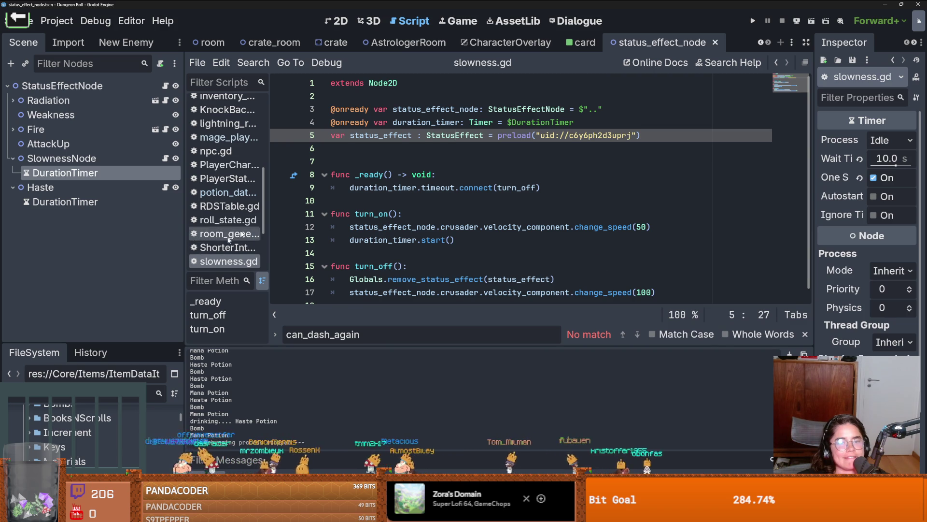
{"action": "scroll", "coordinate": [440, 199], "scroll_direction": "down", "scroll_amount": 1}
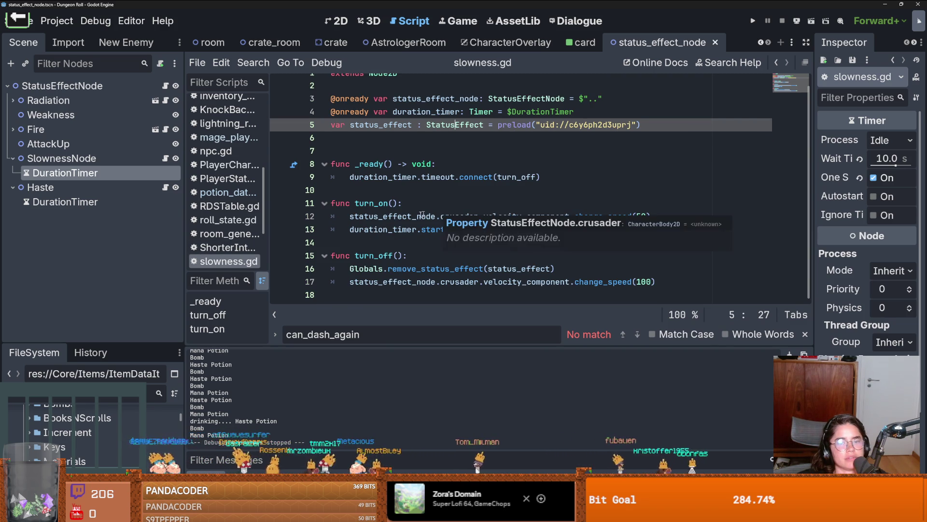
{"action": "left_click", "coordinate": [165, 188]}
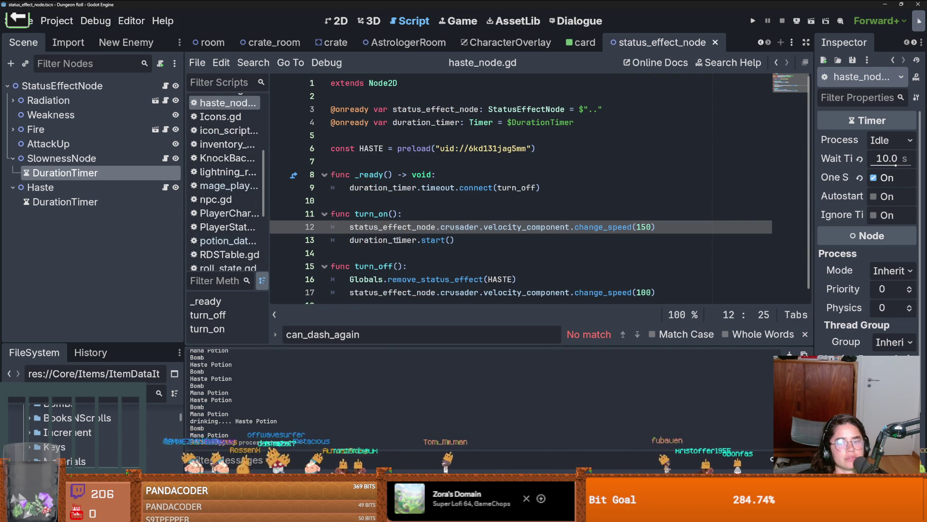
{"action": "left_click", "coordinate": [166, 86]}
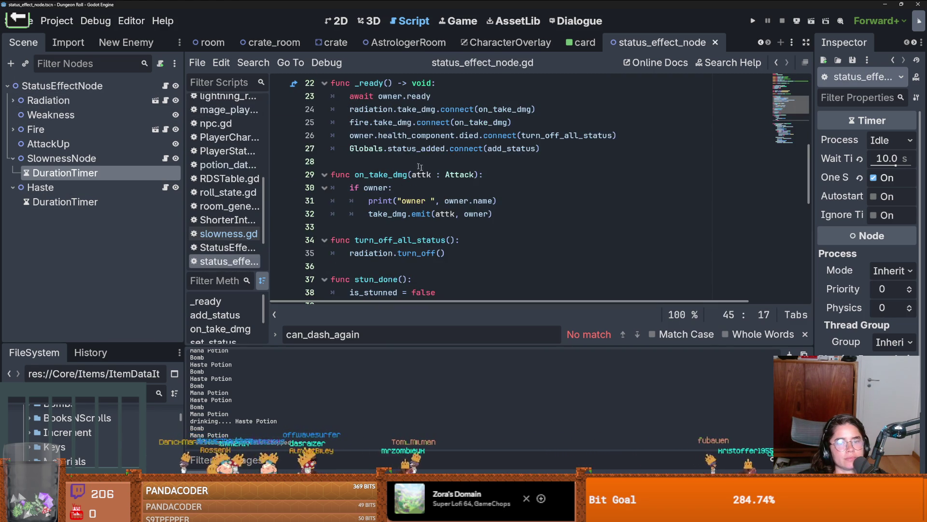
{"action": "scroll", "coordinate": [385, 215], "scroll_direction": "down", "scroll_amount": 1}
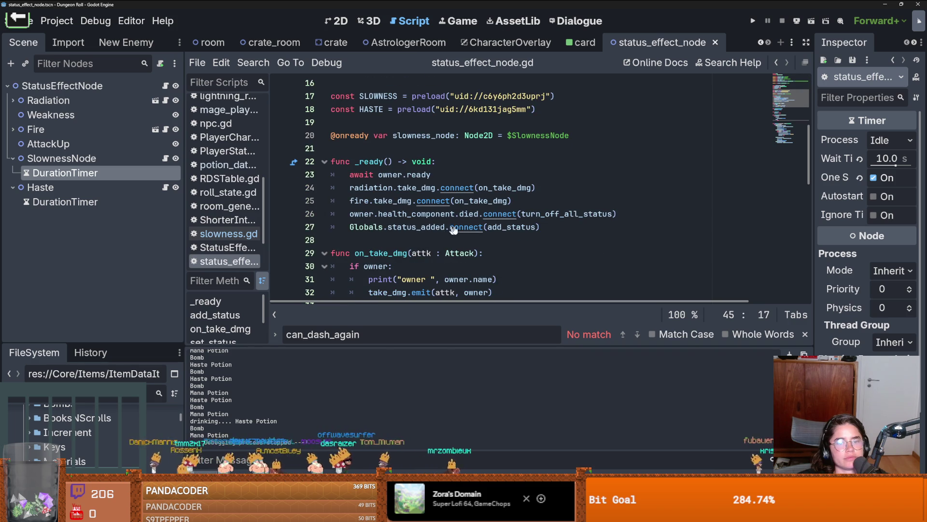
{"action": "scroll", "coordinate": [516, 235], "scroll_direction": "down", "scroll_amount": 7}
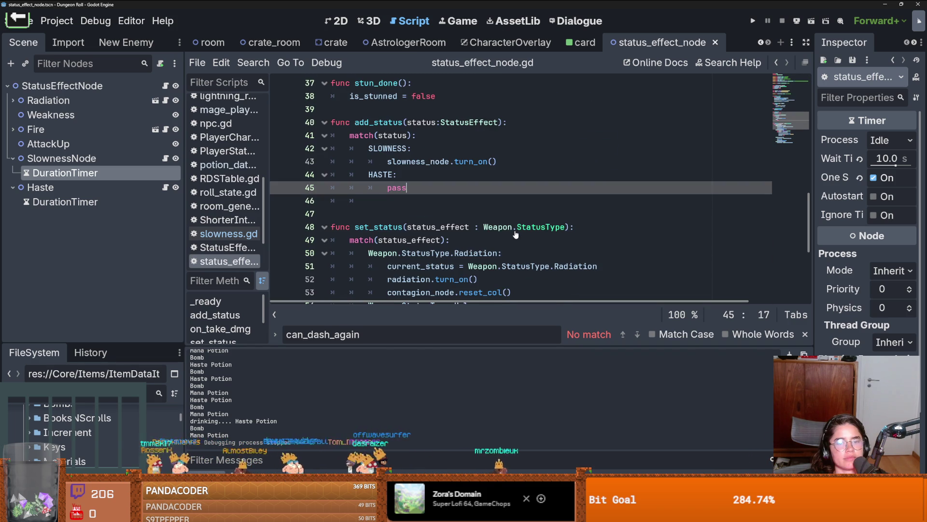
{"action": "scroll", "coordinate": [365, 226], "scroll_direction": "up", "scroll_amount": 10}
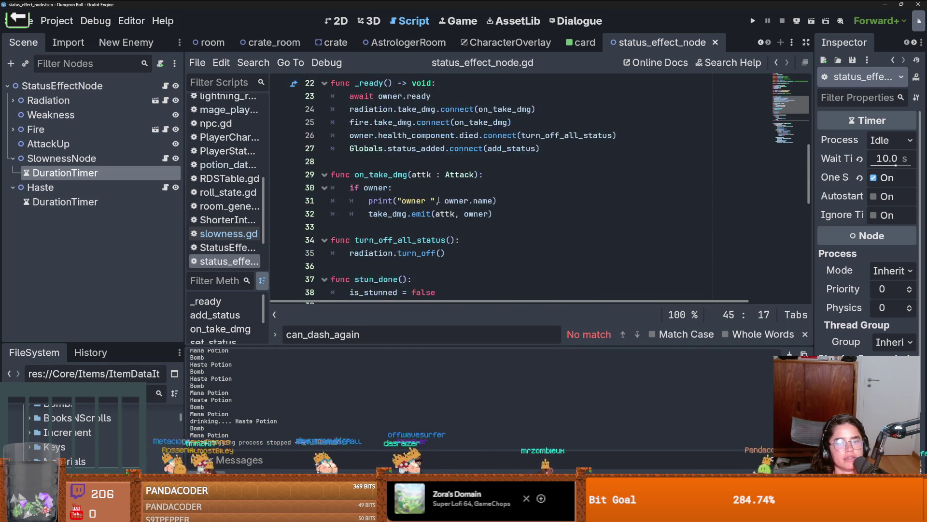
{"action": "double_click", "coordinate": [380, 226]}
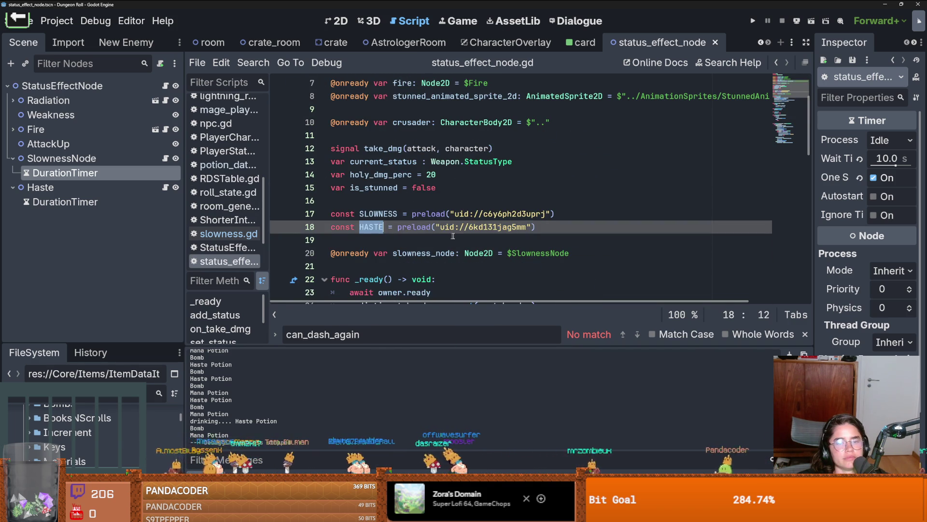
{"action": "scroll", "coordinate": [379, 226], "scroll_direction": "down", "scroll_amount": 1}
{"action": "mouse_move", "coordinate": [43, 187]}
{"action": "left_mouse_down"}
{"action": "mouse_move", "coordinate": [346, 212]}
{"action": "mouse_move", "coordinate": [365, 230]}
{"action": "left_mouse_up"}
{"action": "double_click", "coordinate": [411, 227]}
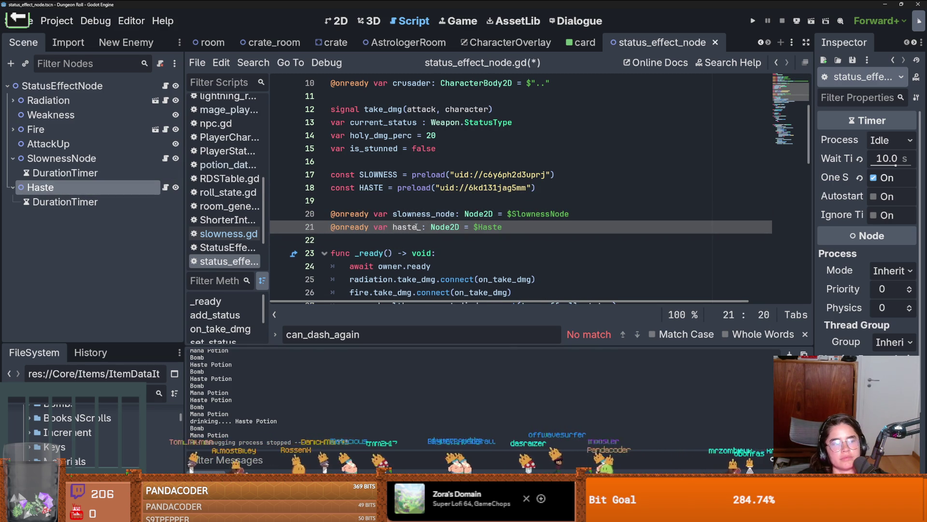
{"action": "type", "text": "node"}
{"action": "key", "text": "ctrl+s"}
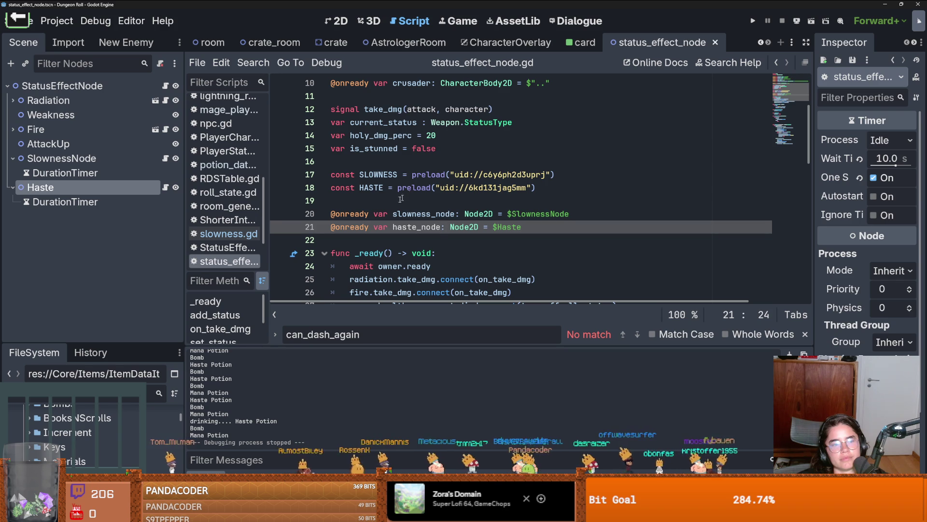
- Replace pass in add_status's HASTE case with haste_node.turn_on() and relaunch the game
{"action": "scroll", "coordinate": [410, 226], "scroll_direction": "down", "scroll_amount": 7}
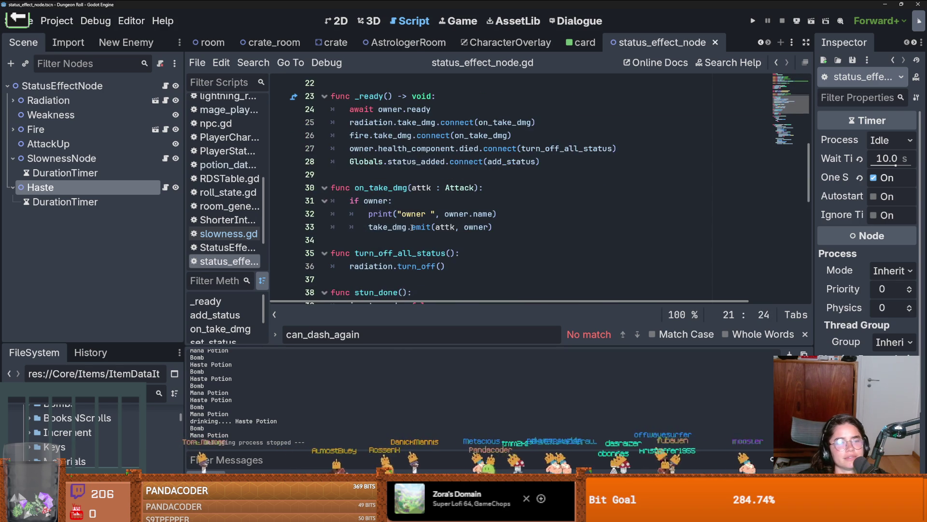
{"action": "scroll", "coordinate": [410, 230], "scroll_direction": "down", "scroll_amount": 1}
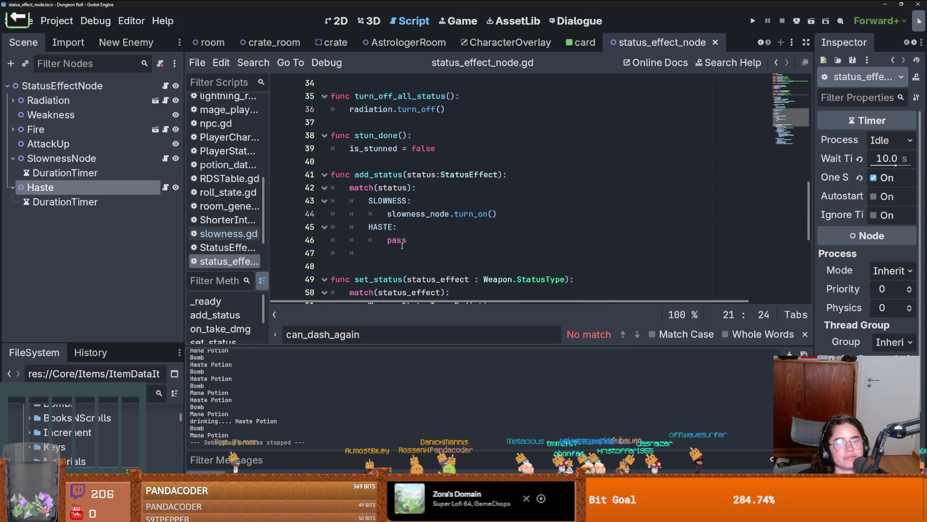
{"action": "double_click", "coordinate": [402, 242]}
{"action": "type", "text": "haste_node.turn_on("}
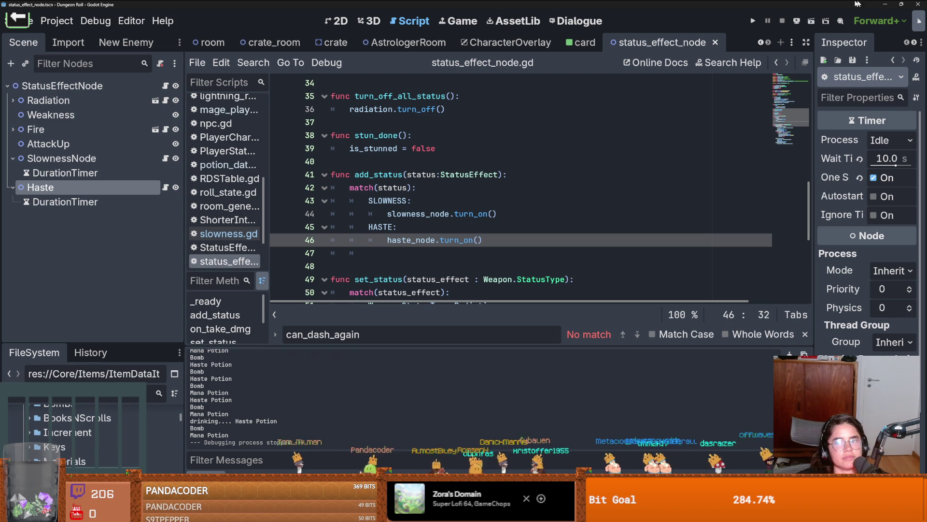
{"action": "key", "text": "F5"}
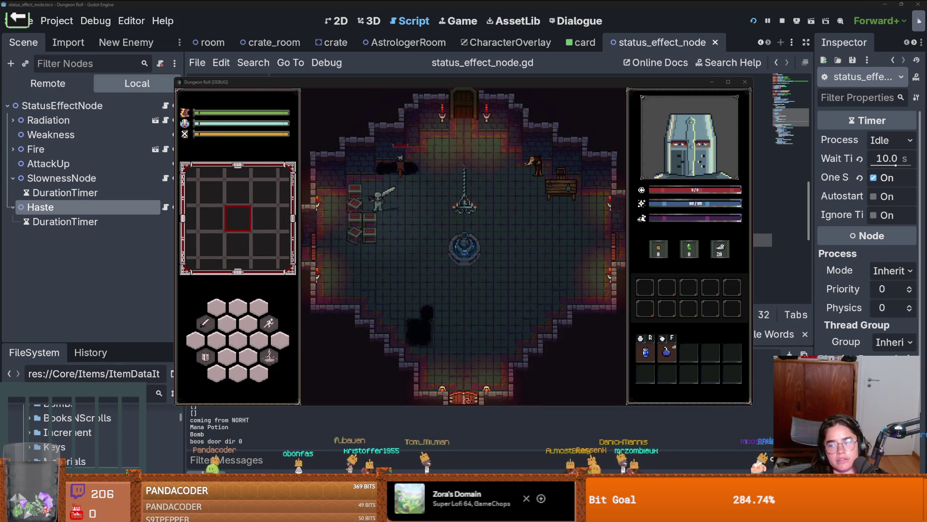
{"action": "key", "text": "alt+Tab"}
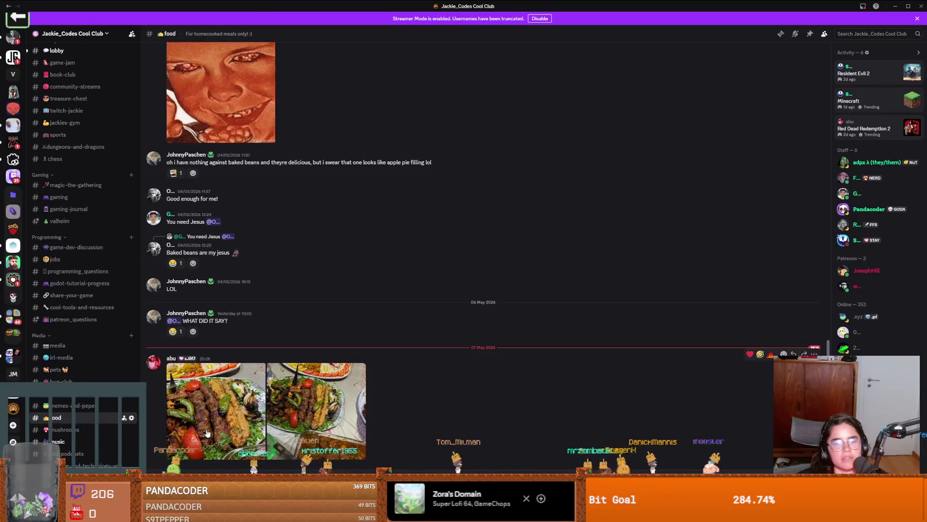
- Zoom in and out on the kebab and stew photos, then close the viewer and return to the game
{"action": "left_click", "coordinate": [310, 414]}
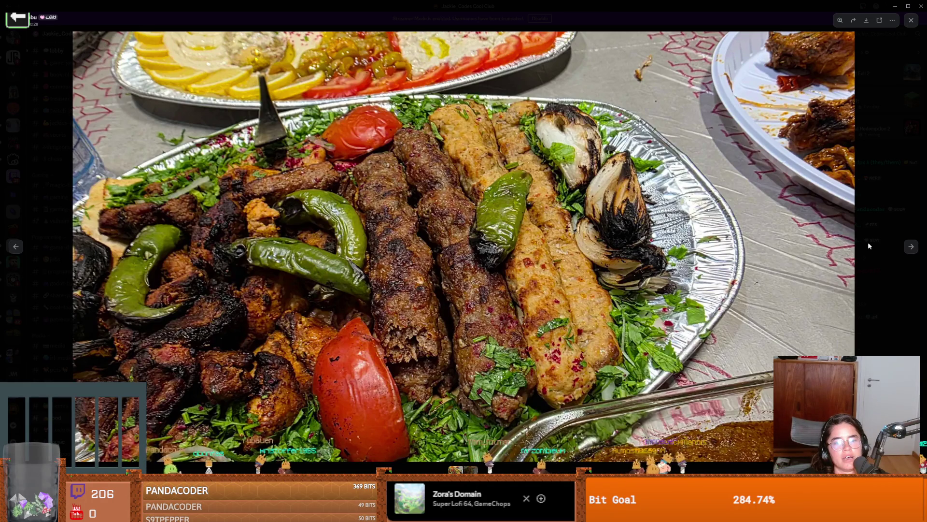
{"action": "left_click", "coordinate": [910, 248]}
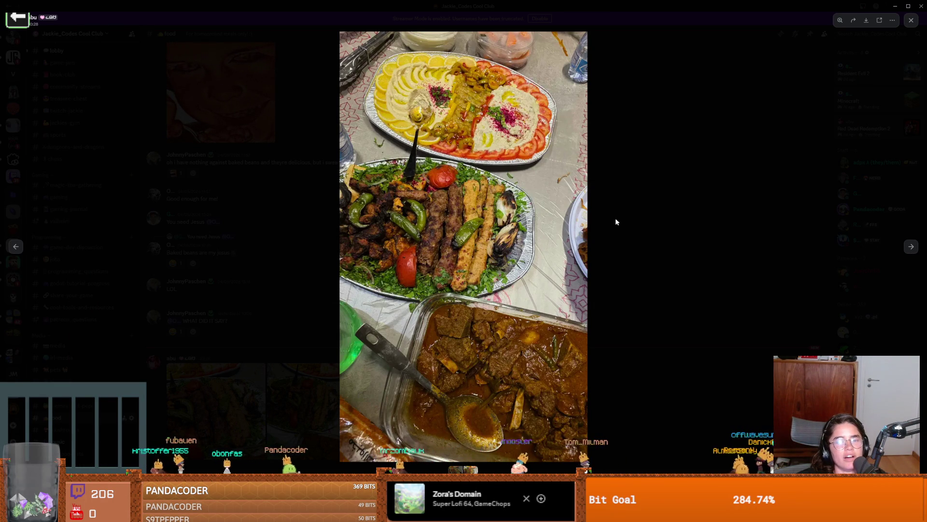
{"action": "left_click", "coordinate": [437, 190]}
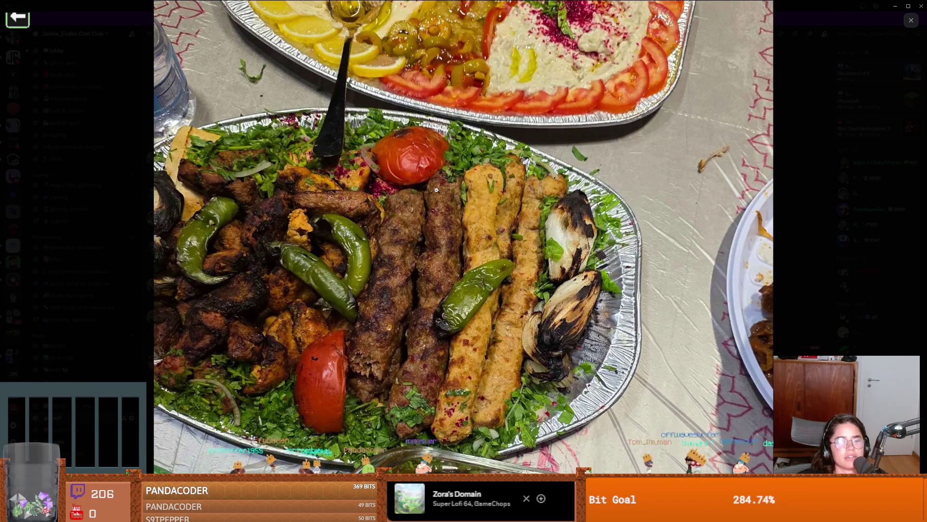
{"action": "left_click", "coordinate": [436, 190]}
{"action": "left_click", "coordinate": [523, 99]}
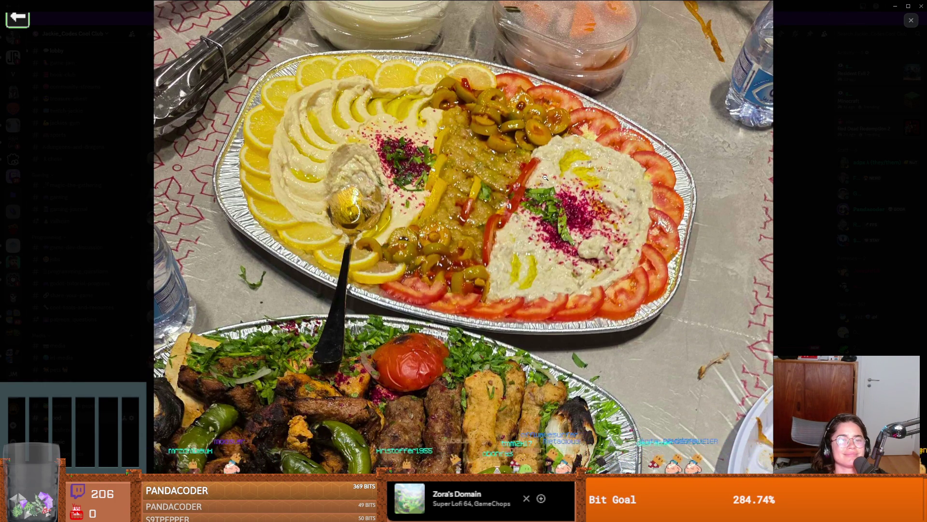
{"action": "left_click", "coordinate": [545, 178]}
{"action": "left_click", "coordinate": [555, 219]}
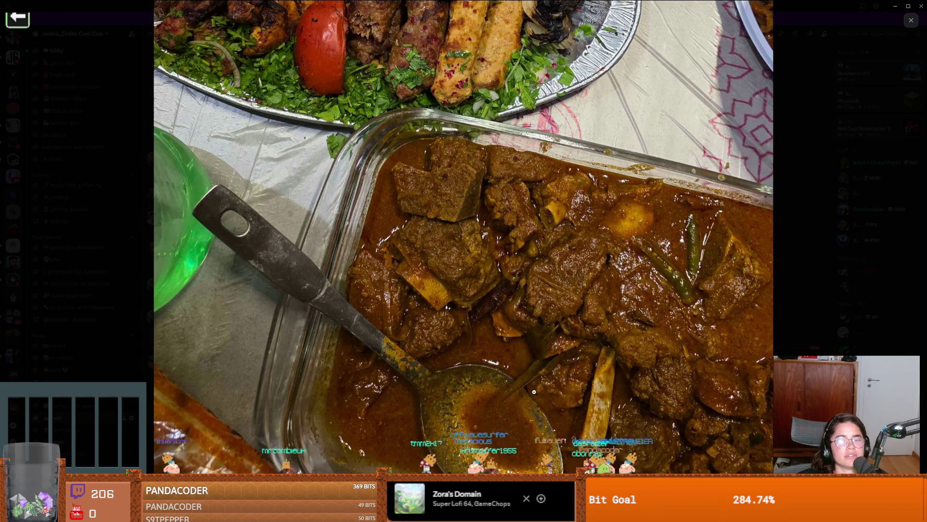
{"action": "left_click", "coordinate": [446, 246]}
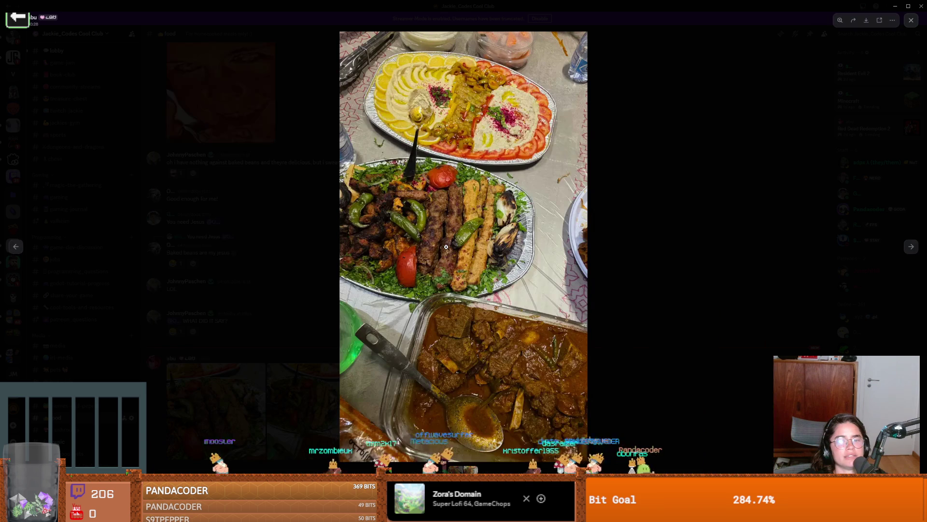
{"action": "key", "text": "Escape"}
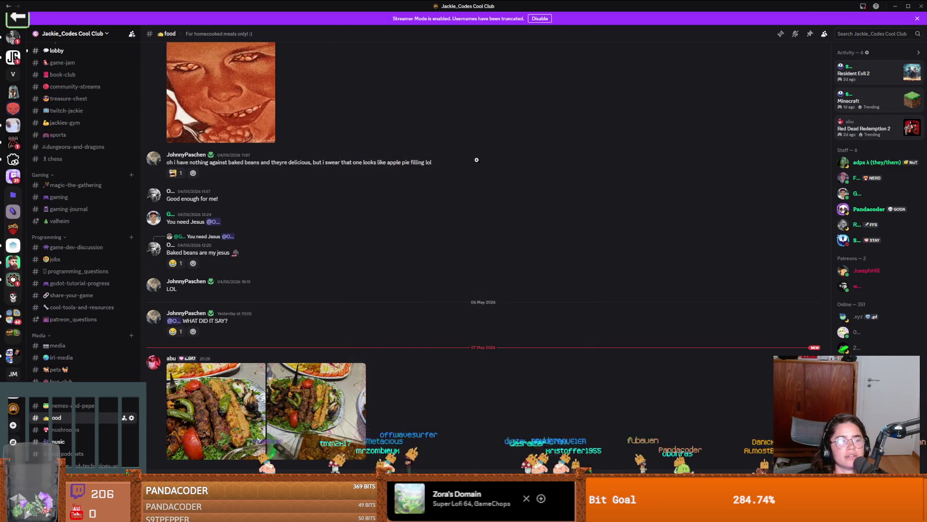
{"action": "key", "text": "alt+Tab"}
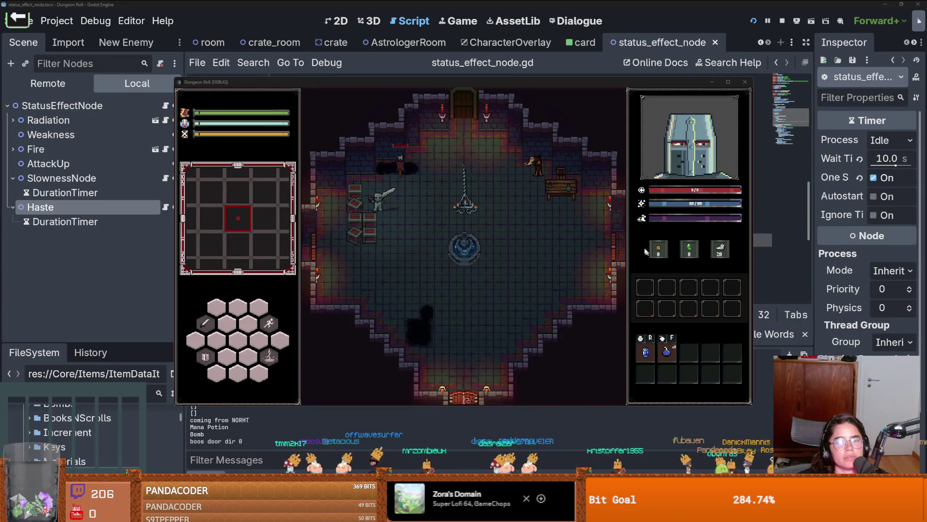
- Spawn a Haste Potion into the inventory with the console command spawn_item 11 1
{"action": "key", "text": "quoteleft"}
{"action": "type", "text": "sp"}
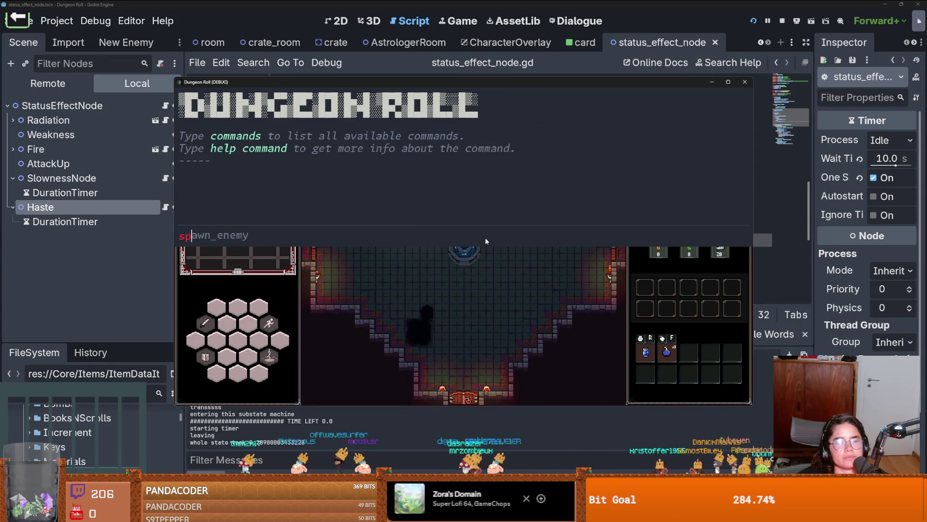
{"action": "type", "text": " 11"}
{"action": "key", "text": "Return"}
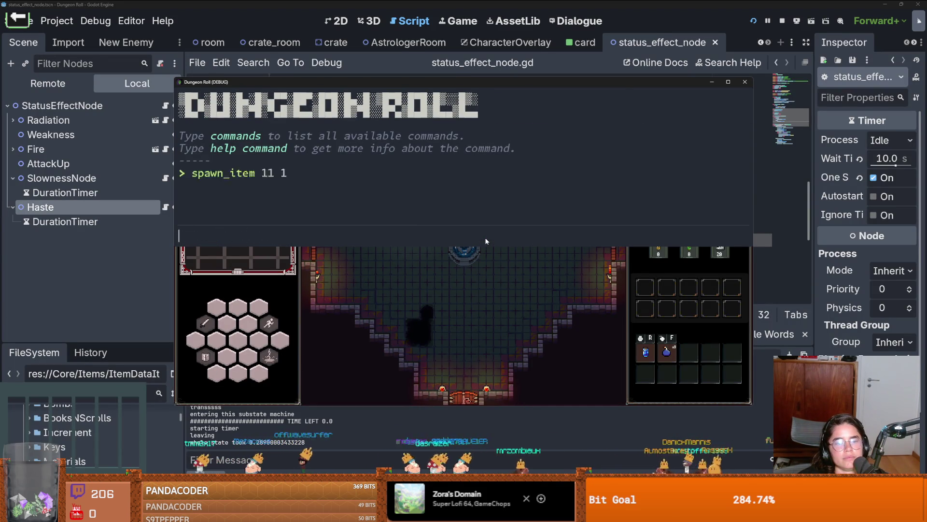
{"action": "key", "text": "quoteleft"}
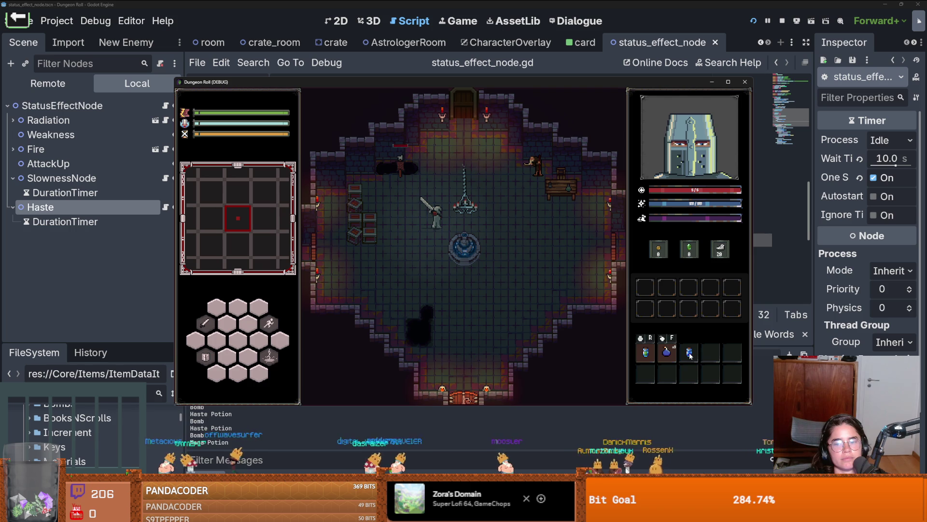
- Walk the knight through the top door and choose Puzzle Room 4 as the next room
{"action": "mouse_move", "coordinate": [691, 354]}
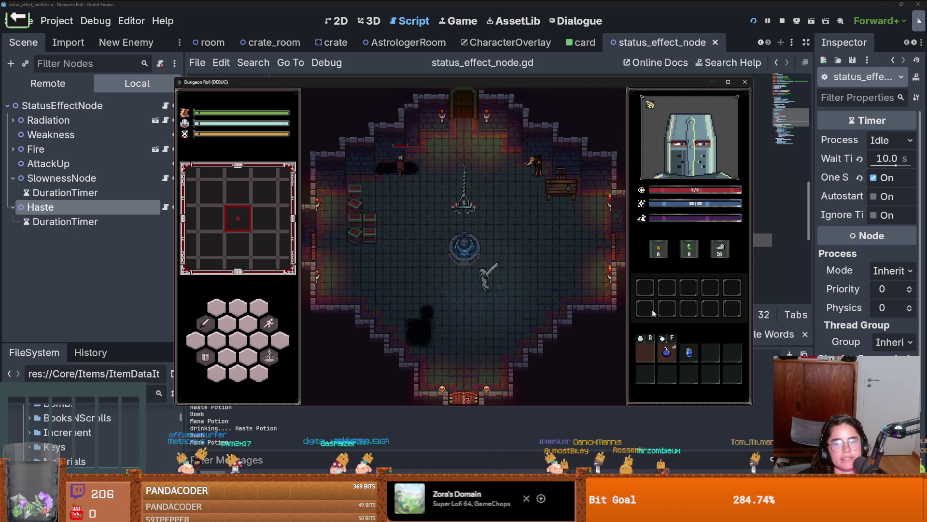
{"action": "key", "text": "w"}
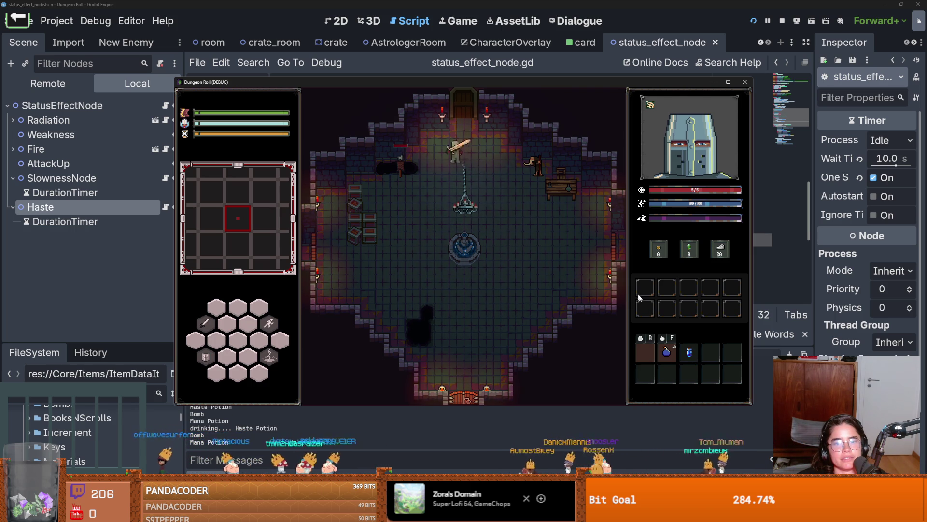
{"action": "left_click", "coordinate": [472, 239]}
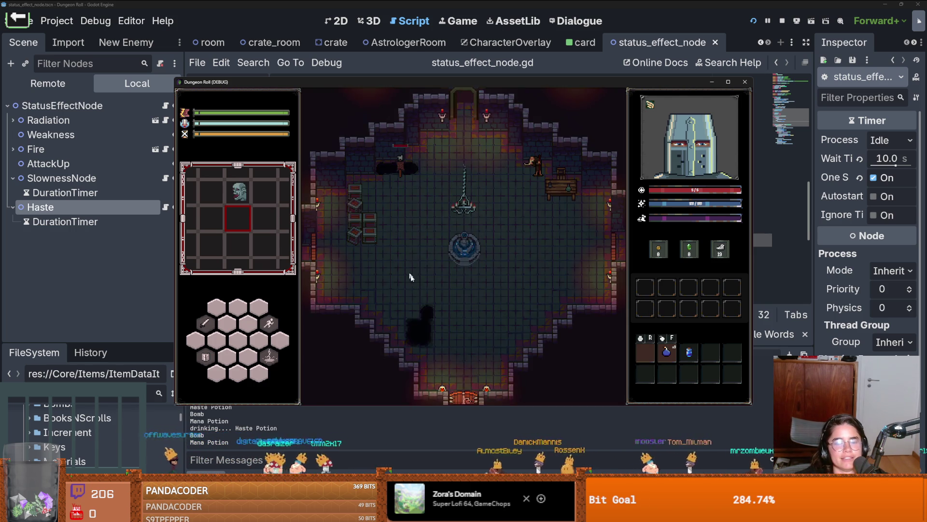
- Move the knight around the room and fight the enemies with sword combos
{"action": "key", "text": "w"}
{"action": "key", "text": "a"}
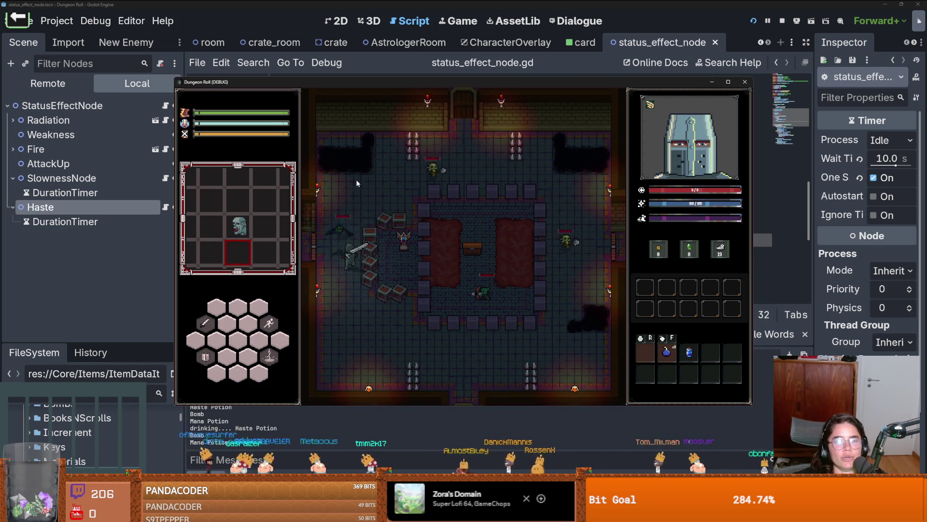
{"action": "left_click", "coordinate": [354, 179]}
{"action": "key", "text": "d"}
{"action": "key", "text": "s"}
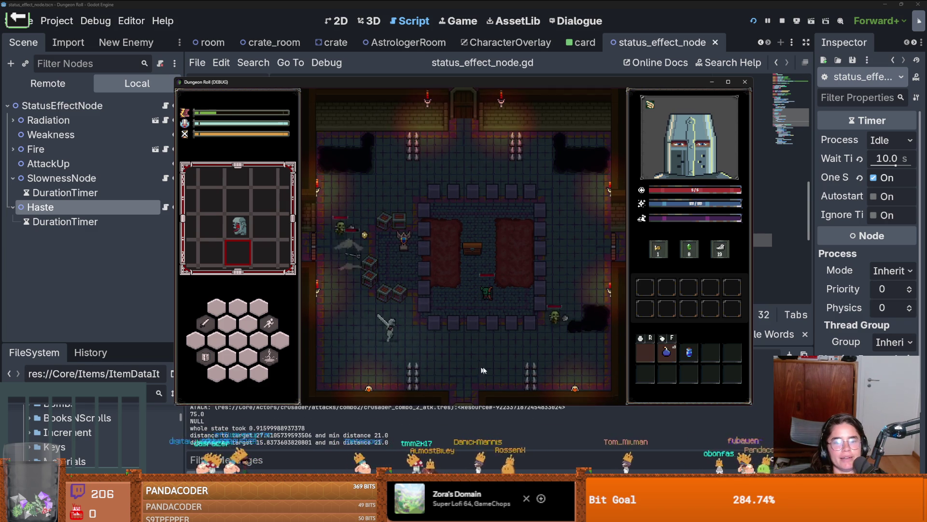
{"action": "left_click", "coordinate": [574, 367]}
{"action": "key", "text": "a"}
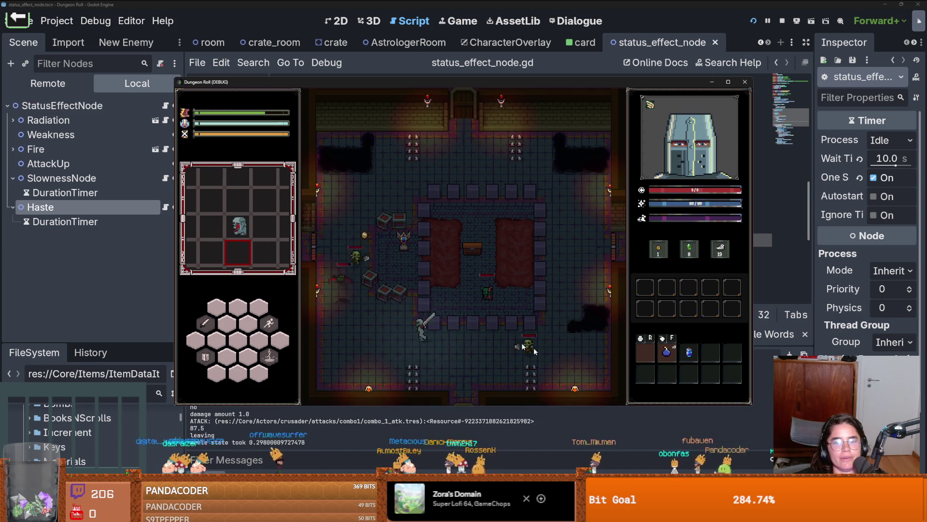
{"action": "left_click", "coordinate": [395, 291]}
{"action": "key", "text": "d"}
{"action": "key", "text": "s"}
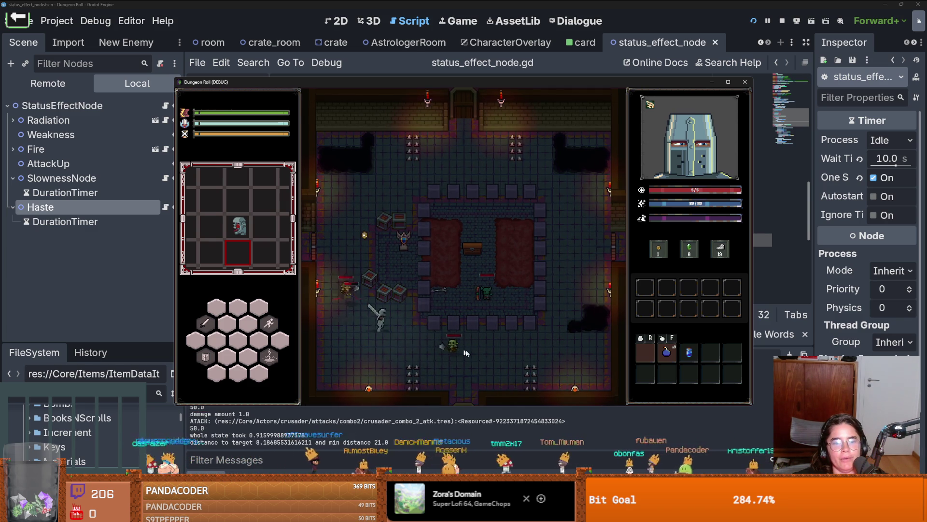
{"action": "left_click", "coordinate": [488, 359]}
{"action": "key", "text": "d"}
{"action": "left_click", "coordinate": [488, 359]}
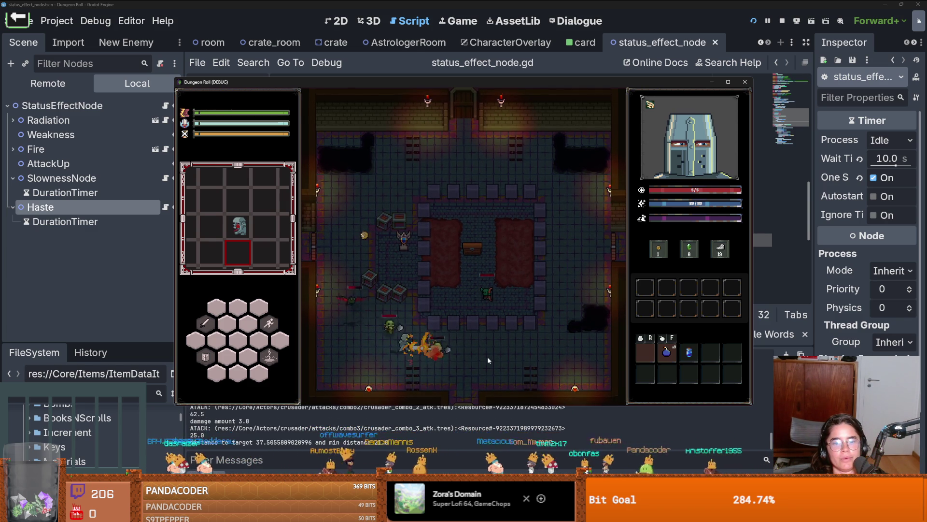
{"action": "key", "text": "a"}
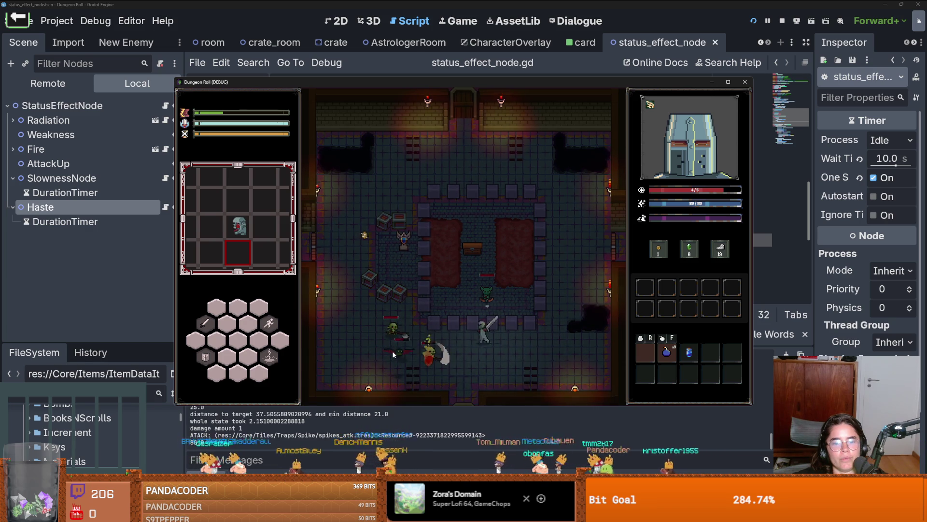
{"action": "left_click", "coordinate": [392, 351]}
{"action": "key", "text": "d"}
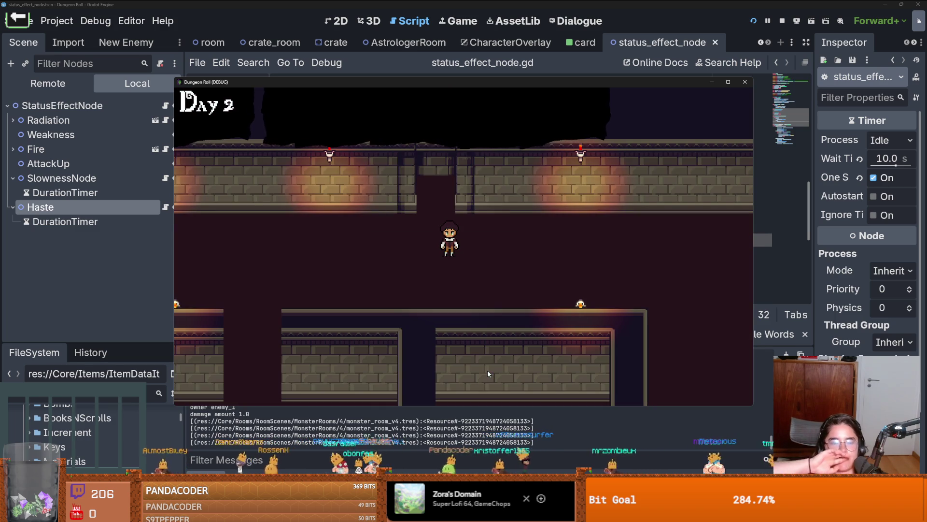
- Stop the game and jump to the roll_state.gd:24 DashRect node-not-found error line
{"action": "left_click", "coordinate": [744, 81]}
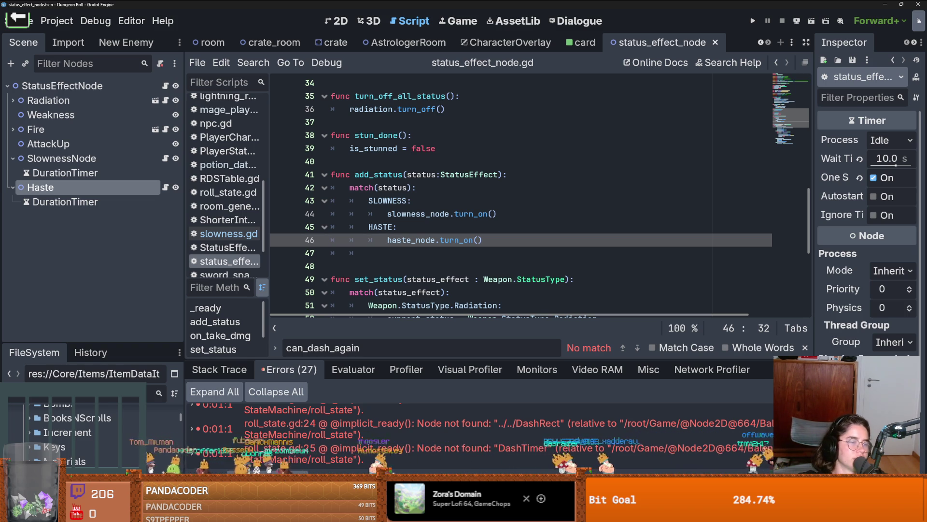
{"action": "left_click", "coordinate": [359, 432]}
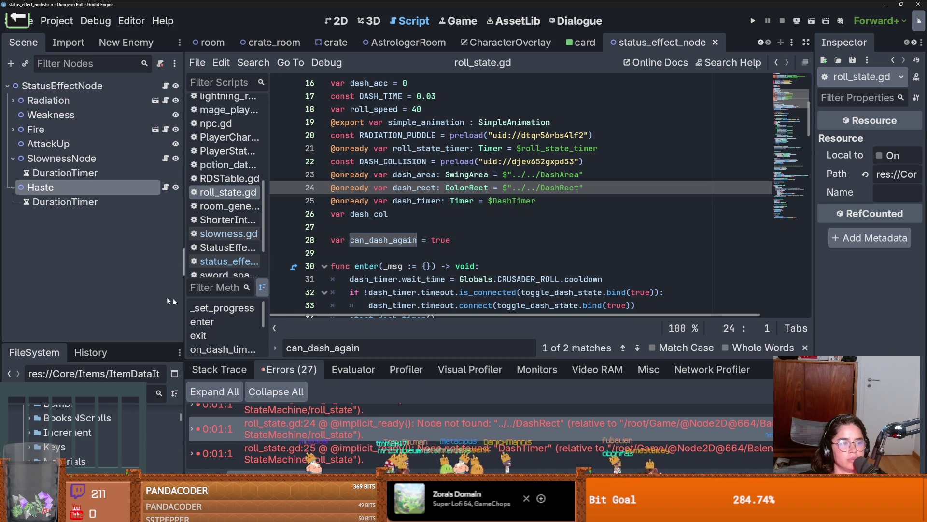
- Examine the dash_rect declaration on line 24 of roll_state.gd, then switch to the Twitch chat
{"action": "left_click", "coordinate": [360, 272]}
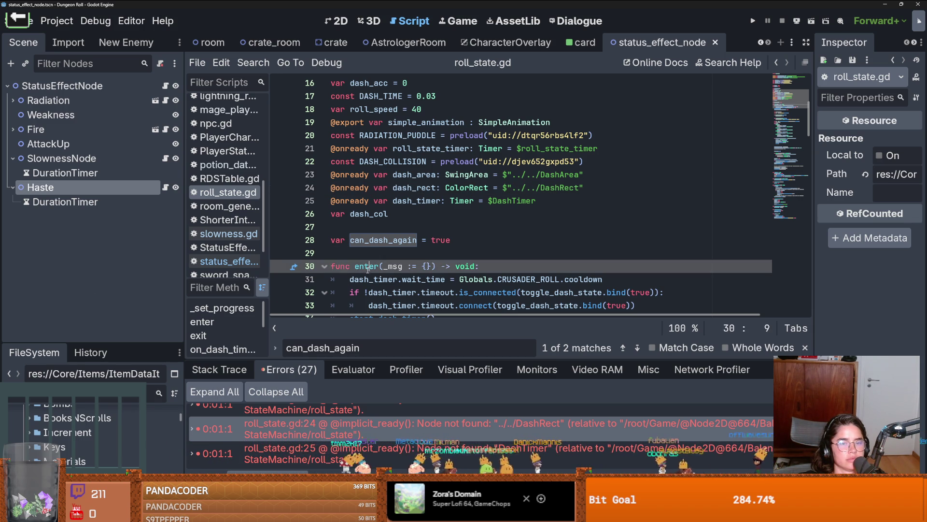
{"action": "left_click", "coordinate": [380, 257]}
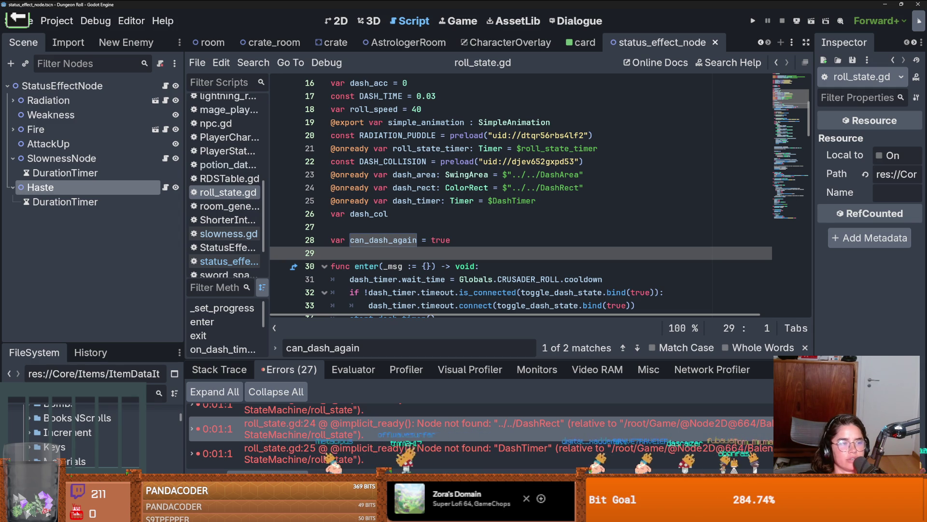
{"action": "left_click", "coordinate": [381, 423]}
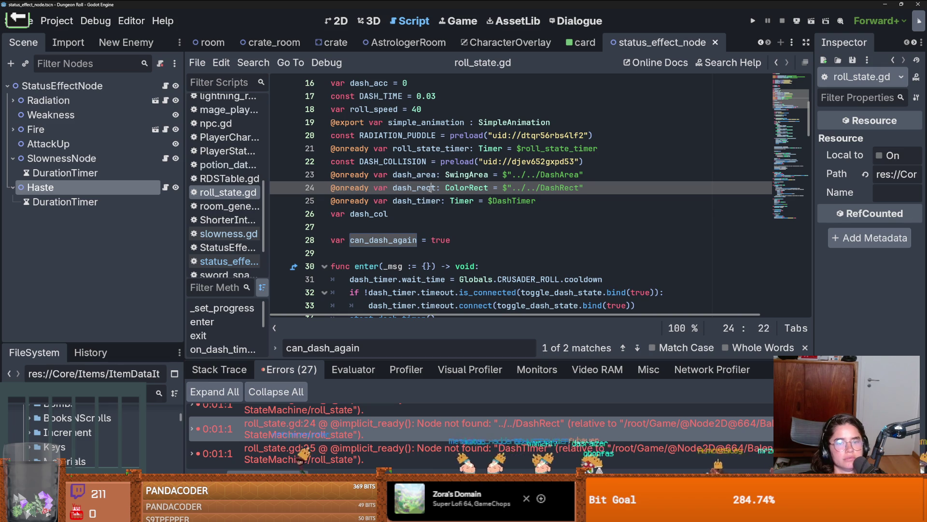
{"action": "double_click", "coordinate": [427, 188]}
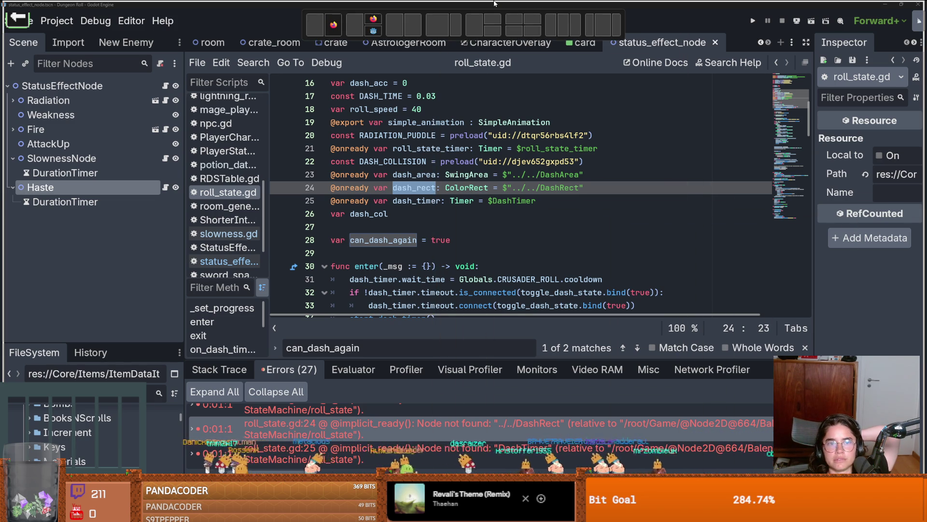
{"action": "key", "text": "alt+Tab"}
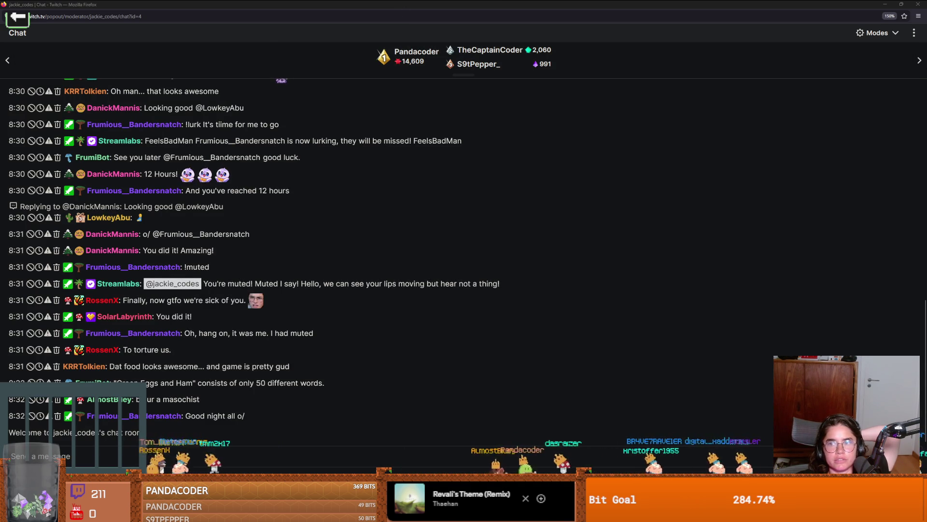
- Scroll back through the Twitch chat and highlight an earlier congratulations message
{"action": "scroll", "coordinate": [286, 206], "scroll_direction": "up", "scroll_amount": 3}
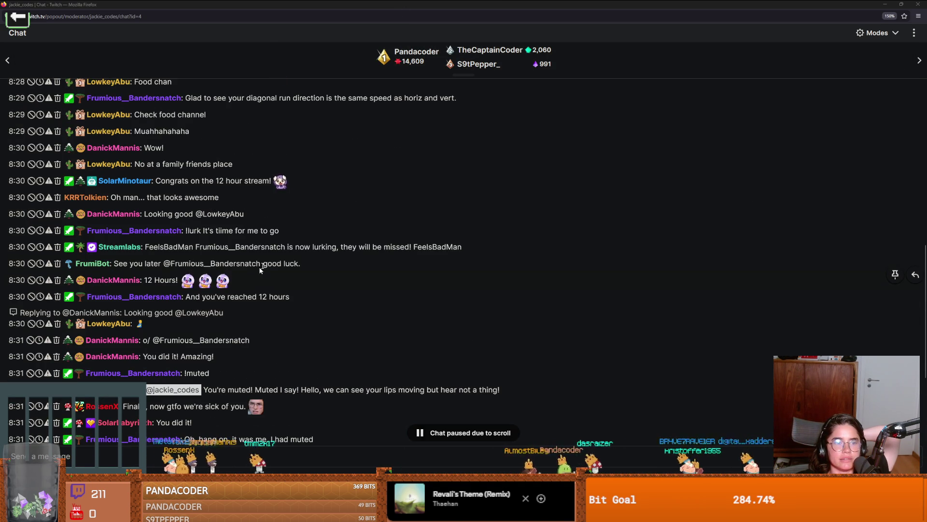
{"action": "left_click_drag", "start_coordinate": [289, 181], "coordinate": [47, 181]}
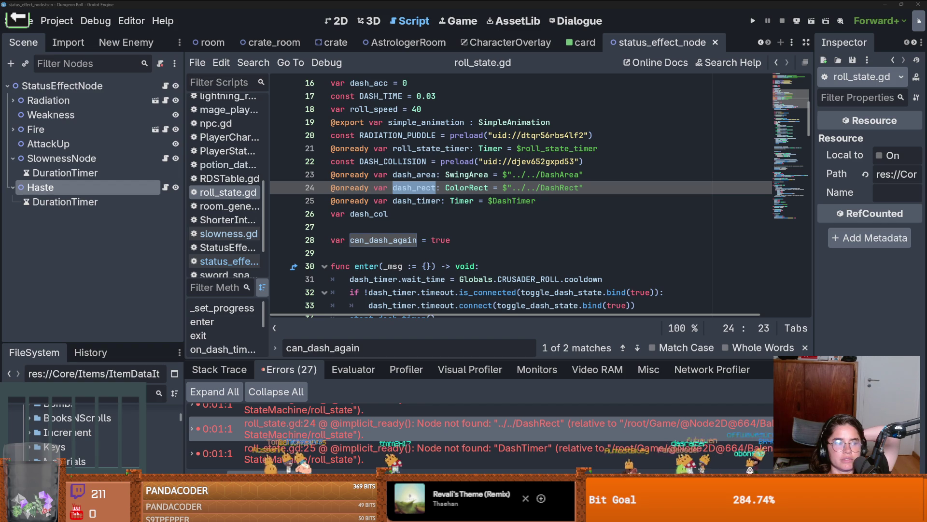
{"action": "key", "text": "alt+Tab"}
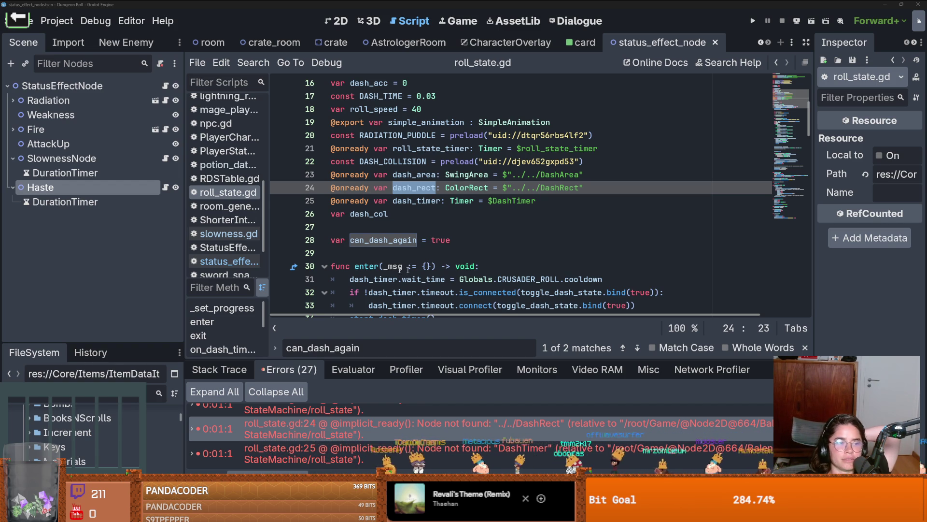
{"action": "left_click", "coordinate": [378, 252]}
{"action": "scroll", "coordinate": [374, 250], "scroll_direction": "down", "scroll_amount": 6}
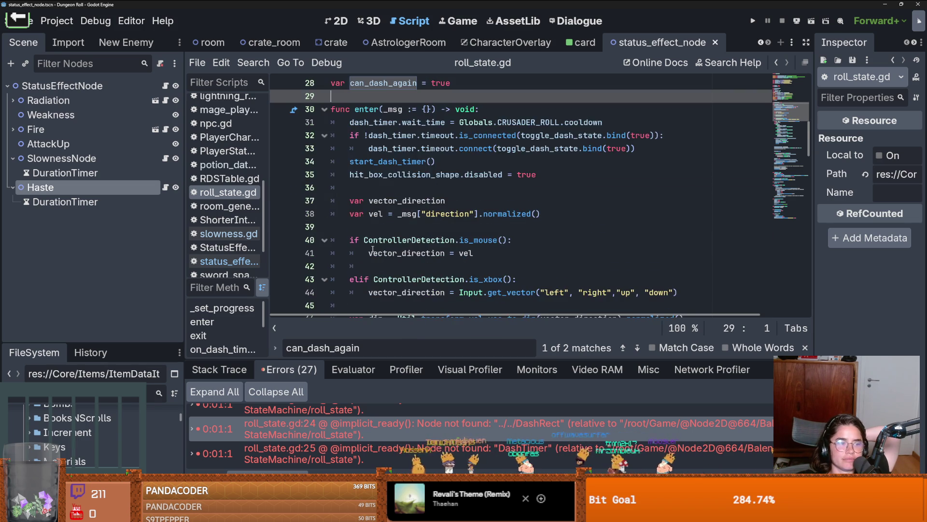